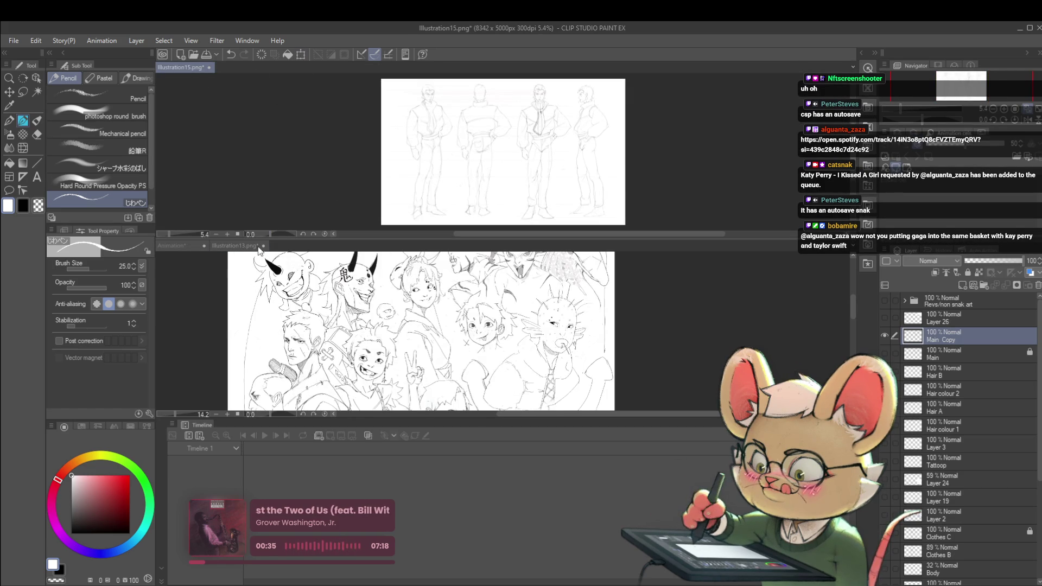
Dock the Illustration15 turnaround sheet in the main tab bar, flip the view horizontally, and zoom in
left_click_drag(282, 247, 283, 248)
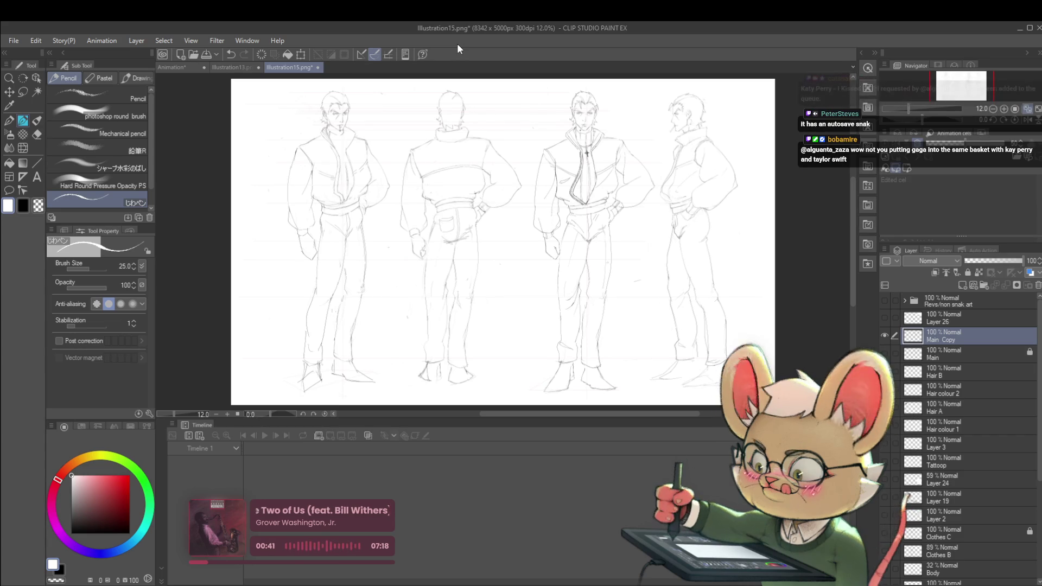
left_click(1026, 121)
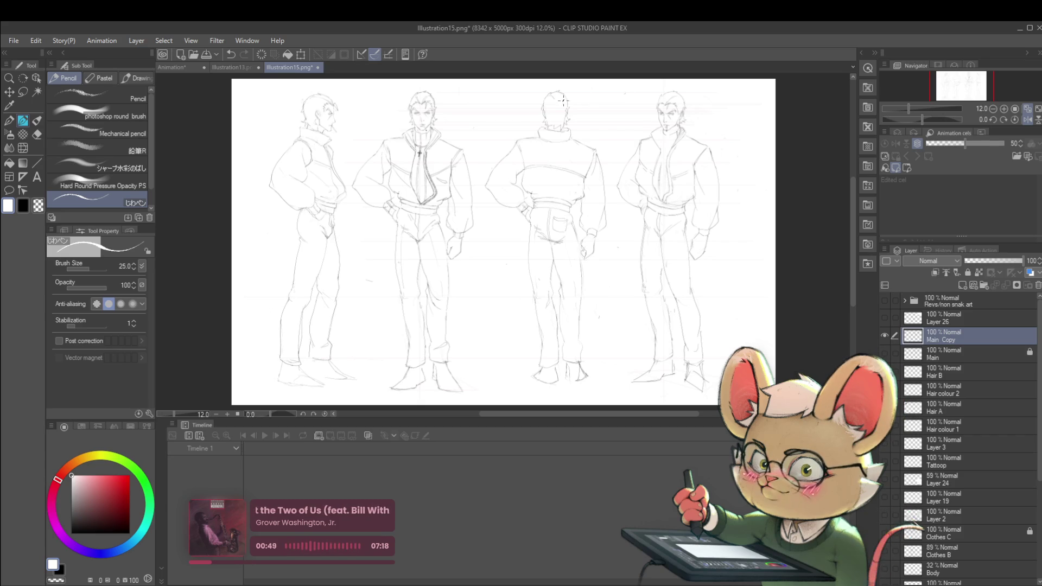
scroll(563, 99, "up", 2)
scroll(562, 99, "up", 2)
scroll(562, 99, "up", 2)
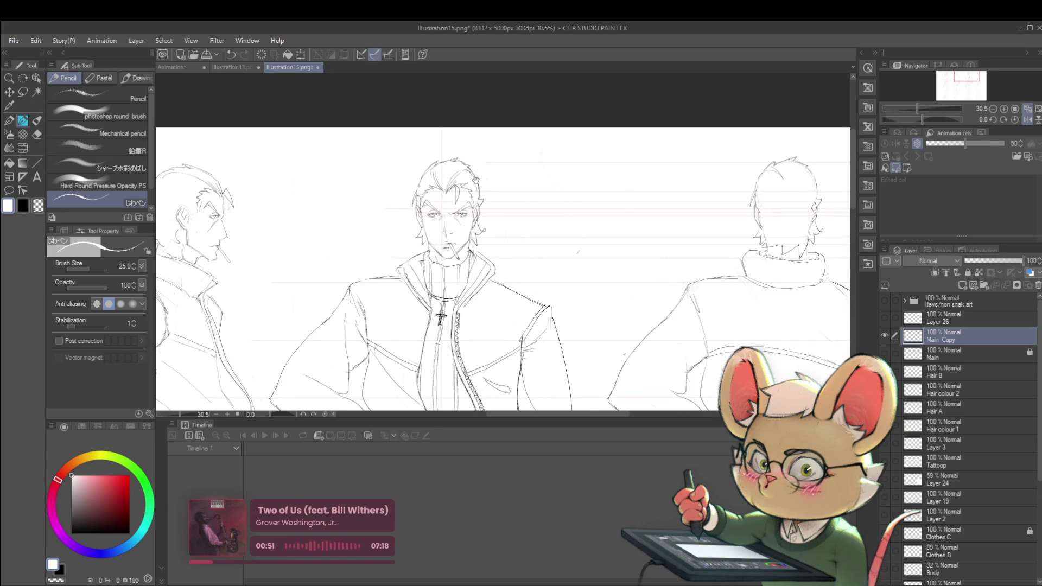
scroll(503, 243, "down", 2)
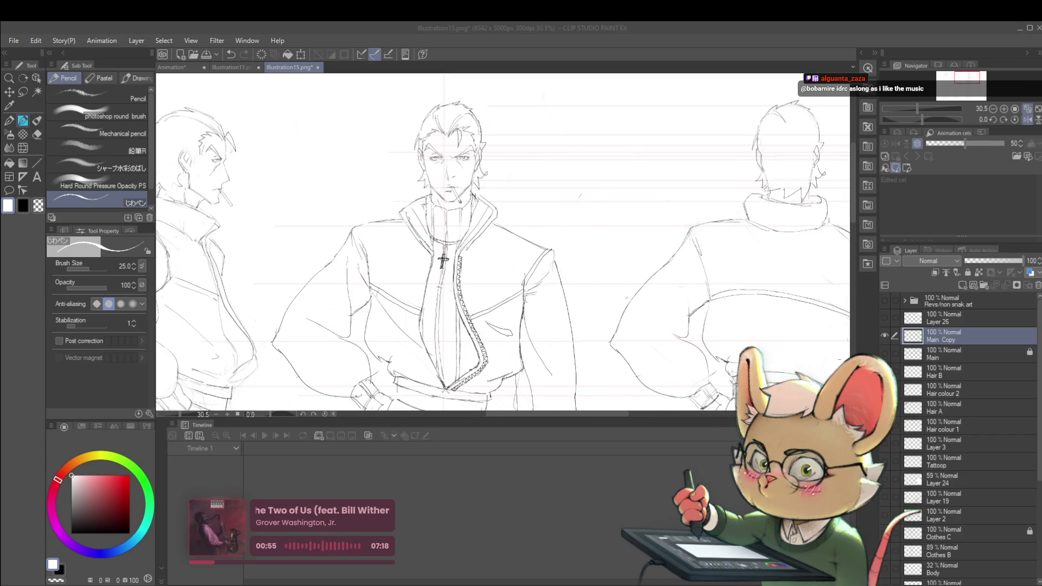
left_click(185, 69)
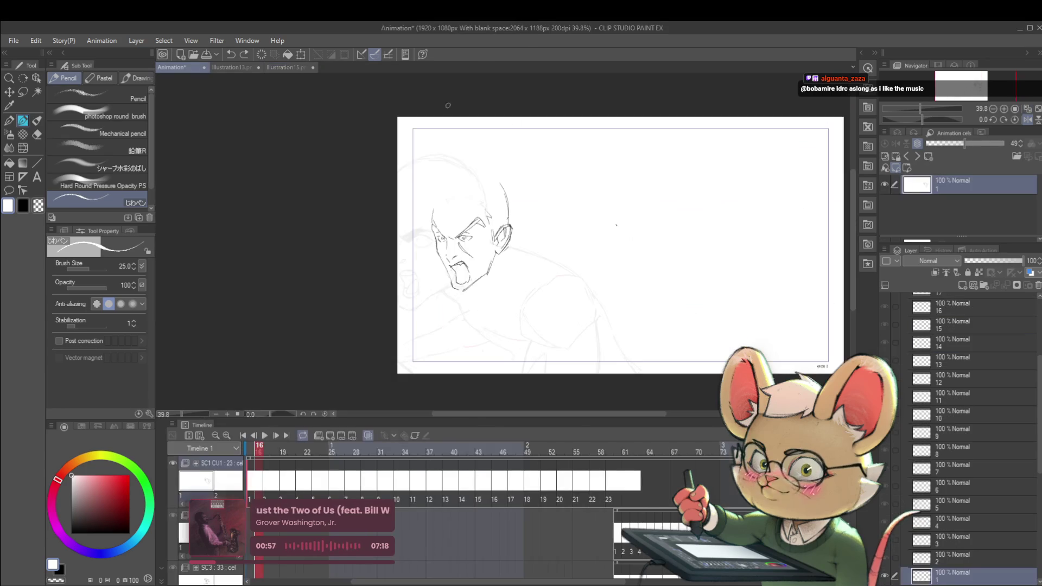
left_click_drag(639, 263, 593, 266)
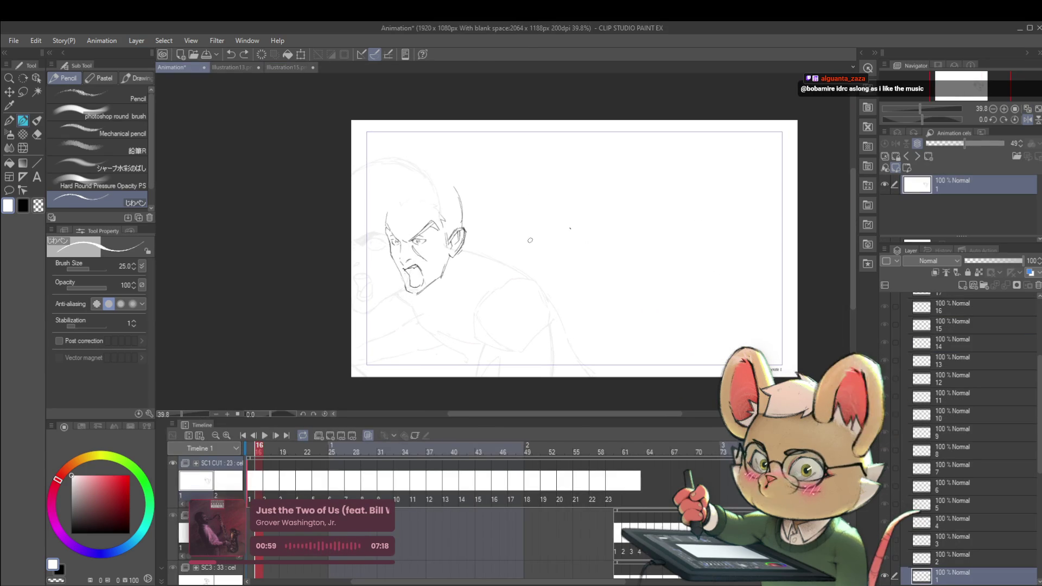
key("ctrl+shift+n")
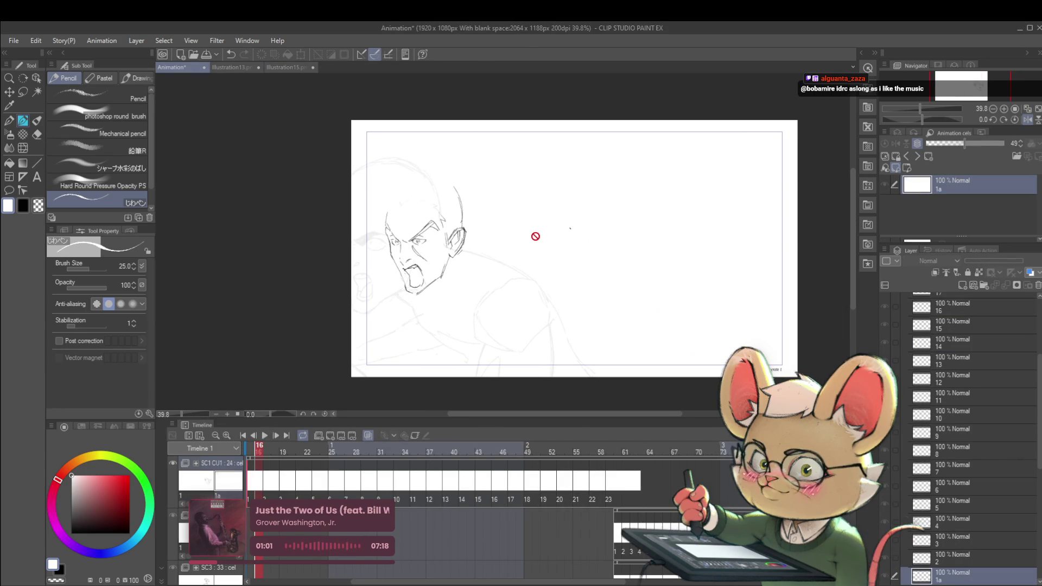
key("ctrl+z")
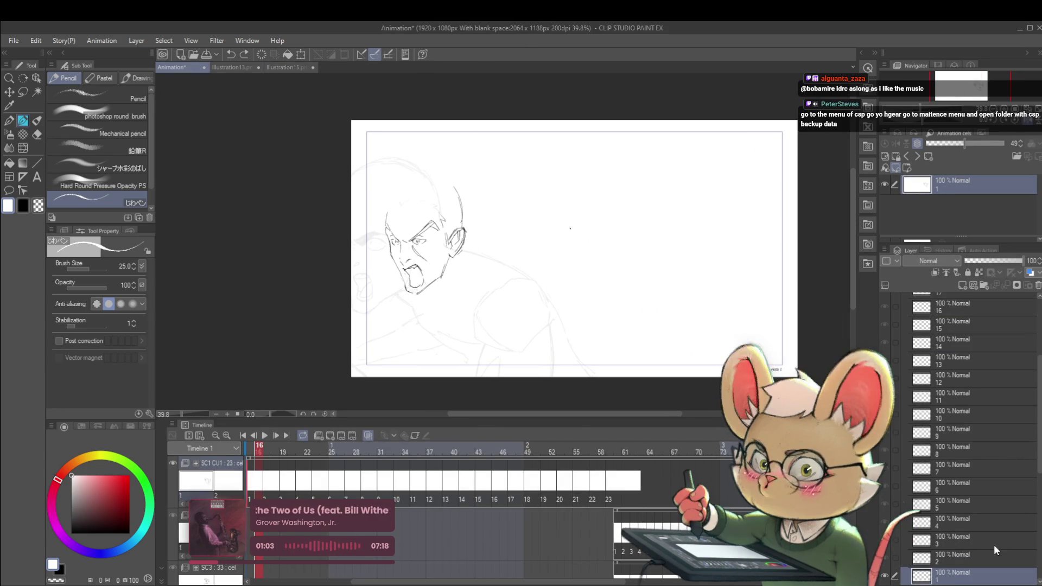
scroll(977, 516, "down", 3)
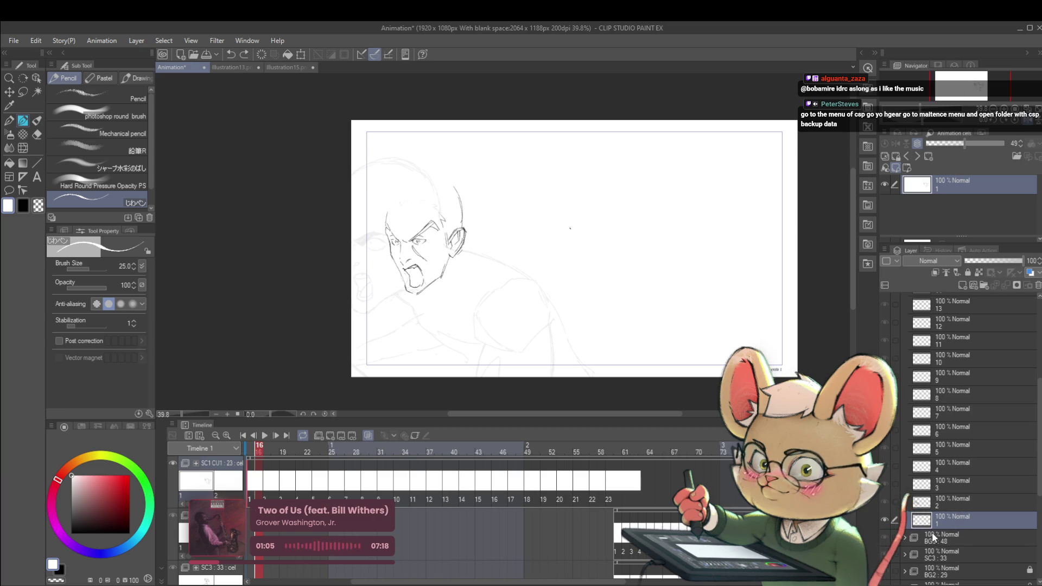
key("ctrl+shift+n")
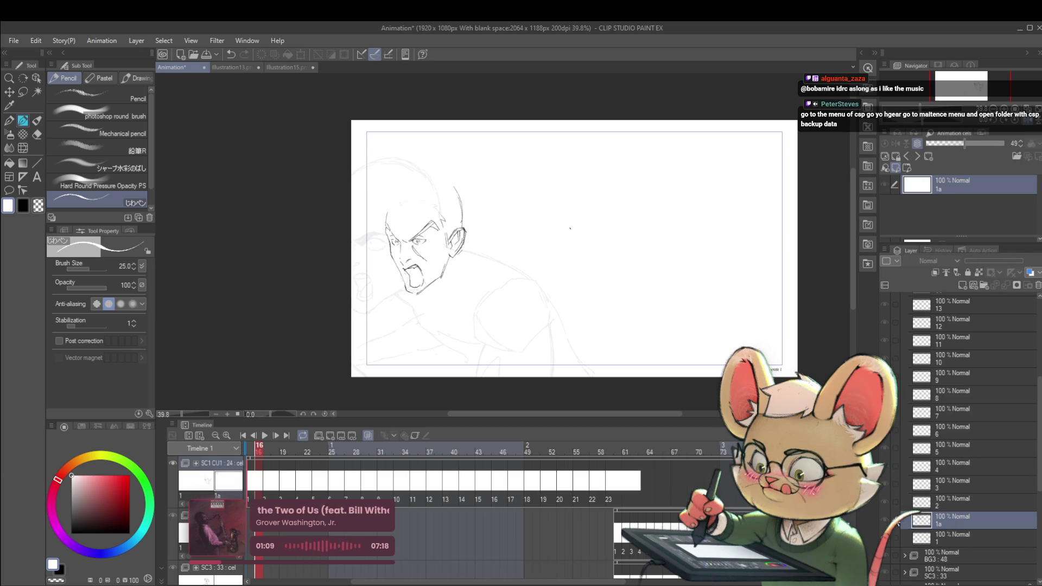
key("ctrl+z")
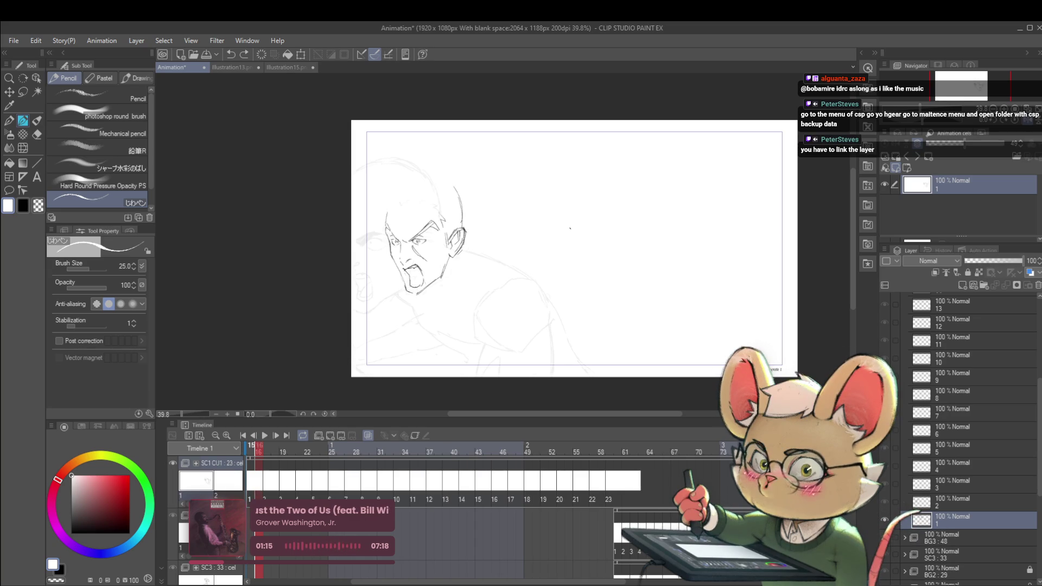
key("Left")
key("ctrl+y")
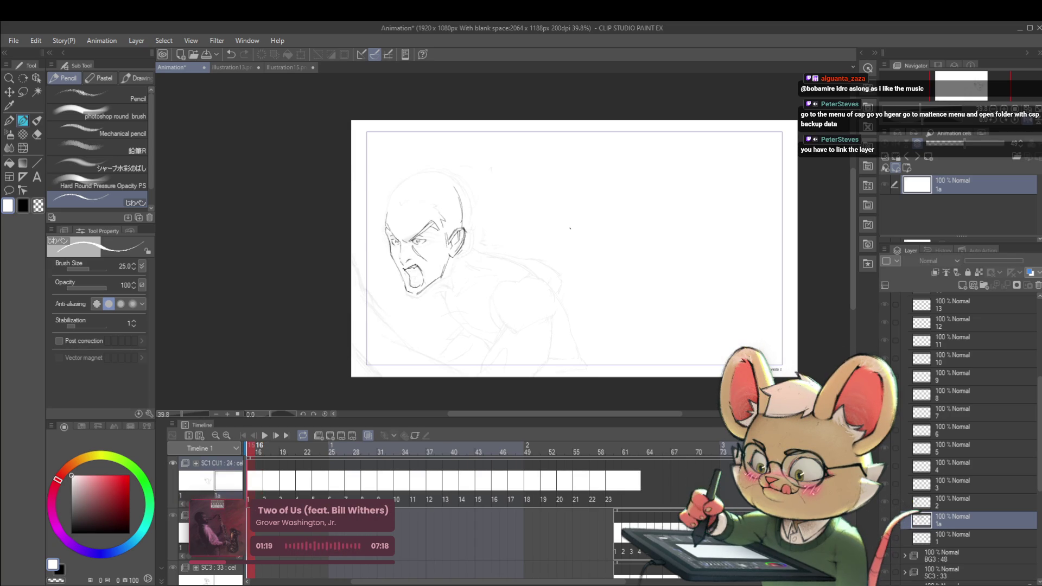
key("ctrl+z")
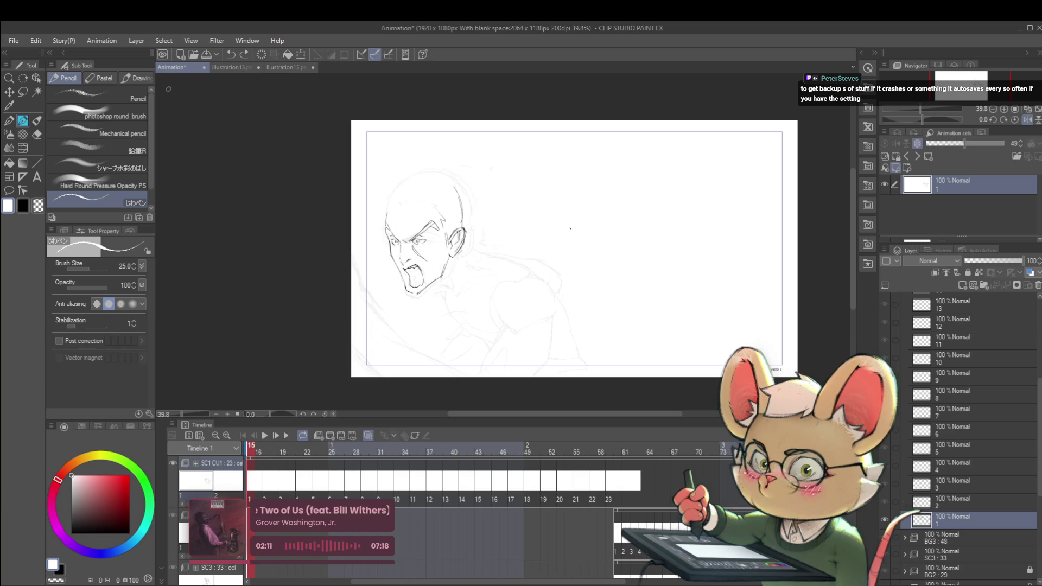
left_click(288, 67)
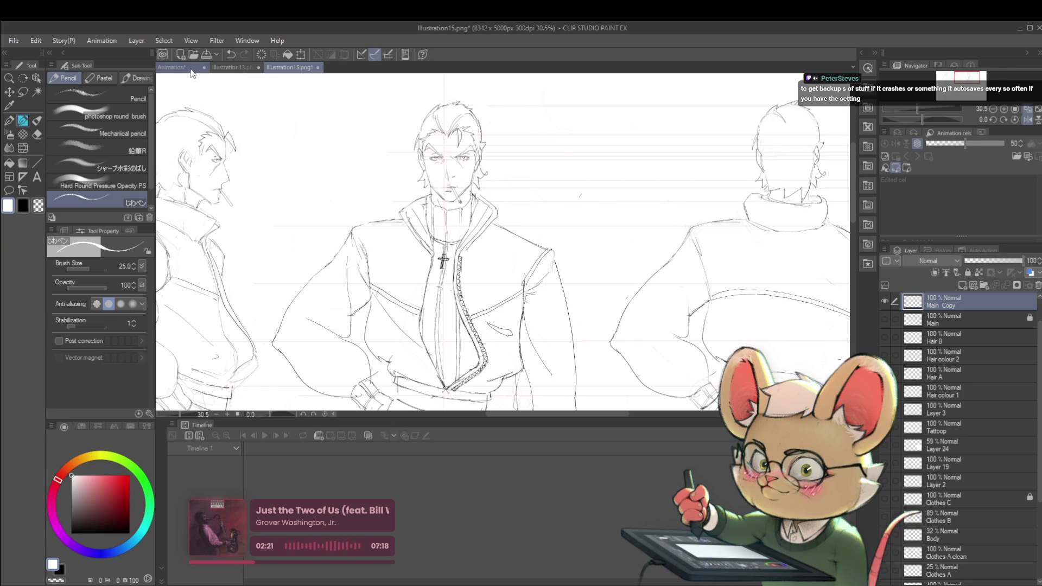
mouse_move(713, 304)
left_mouse_down()
mouse_move(414, 320)
mouse_move(576, 340)
mouse_move(349, 339)
left_mouse_up()
left_click_drag(171, 232, 398, 233)
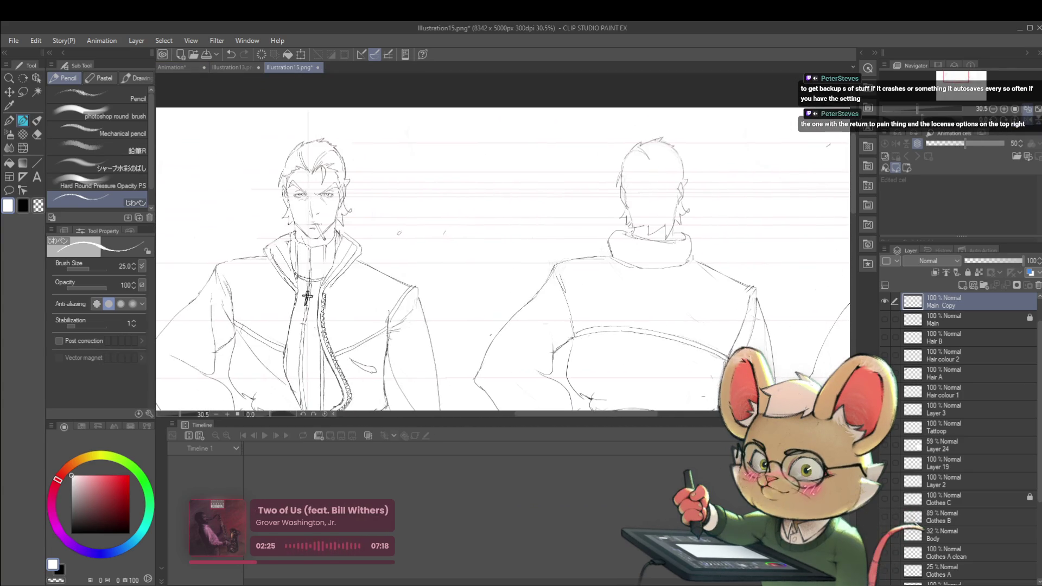
left_click(177, 68)
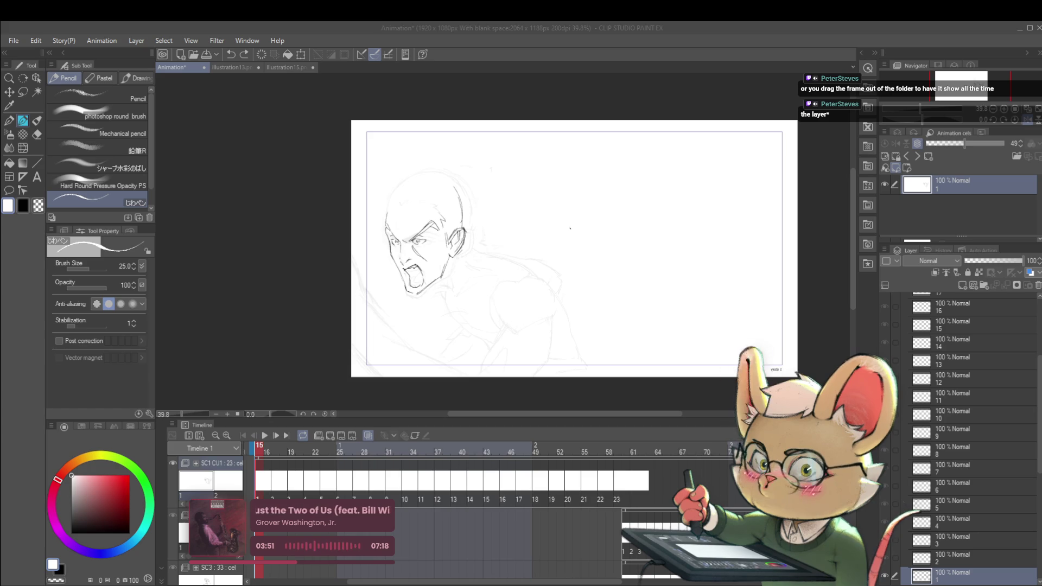
left_click(482, 148)
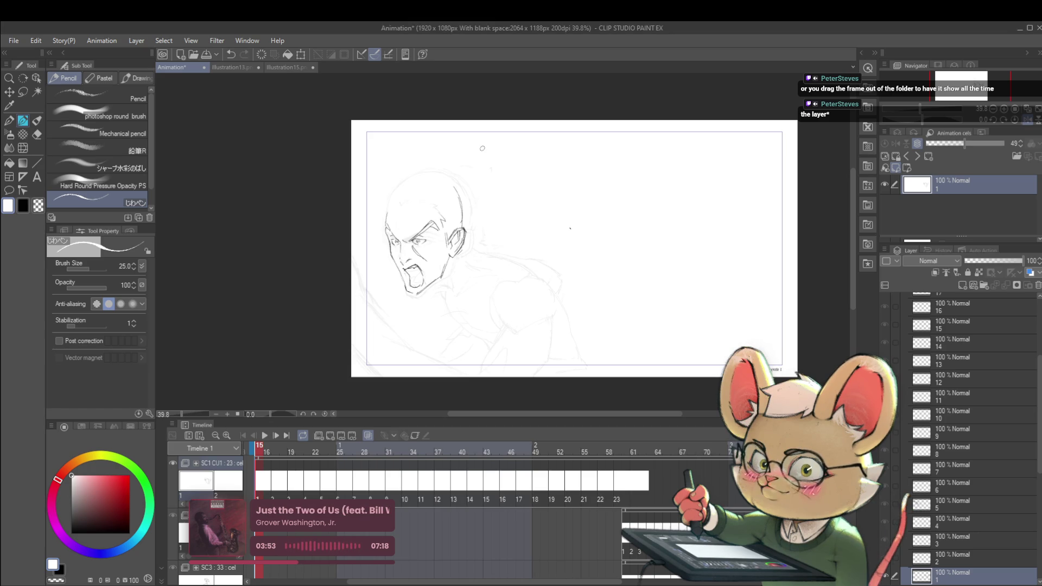
key("ctrl+z")
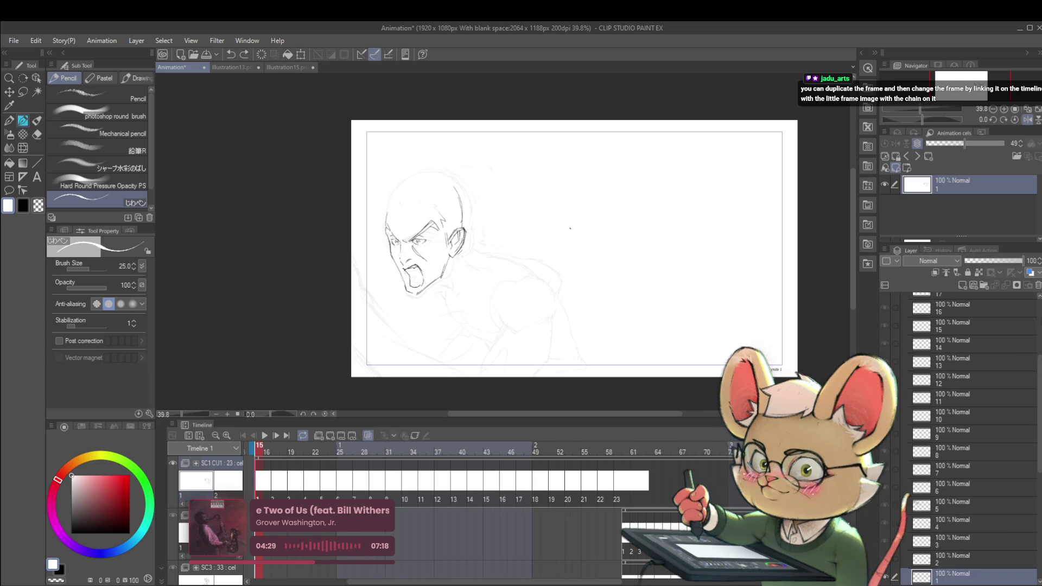
scroll(1039, 367, "up", 5)
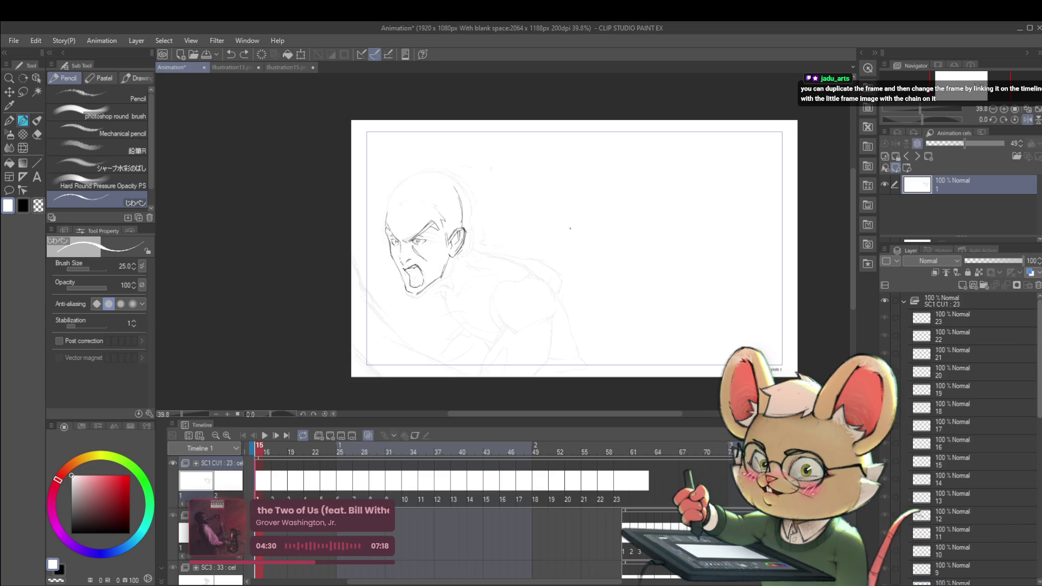
Add a new animation folder above SC1 CU1, paste Main Copy into it, and duplicate it as Main Copz
left_click(274, 481)
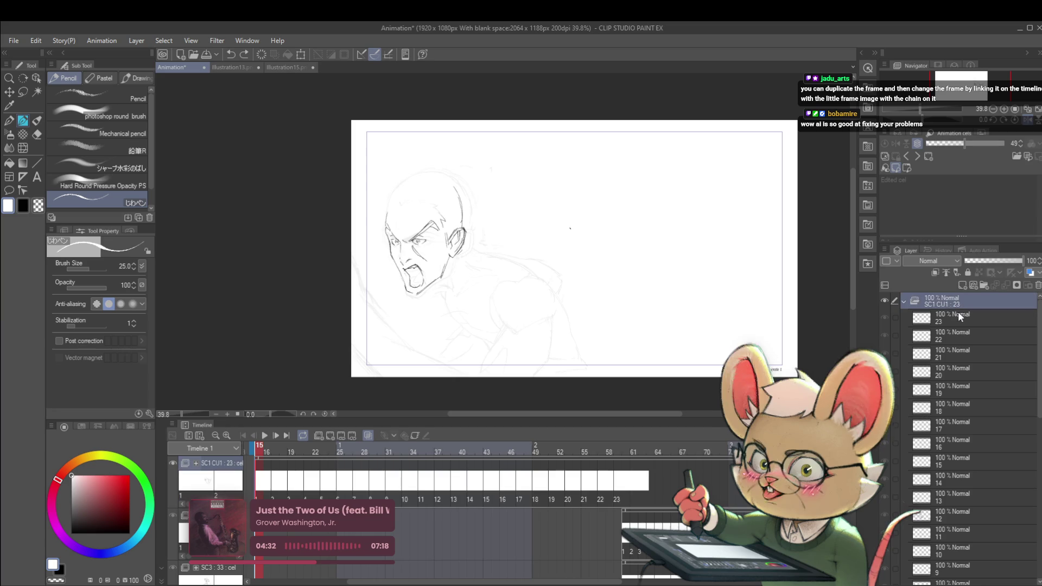
left_click(318, 435)
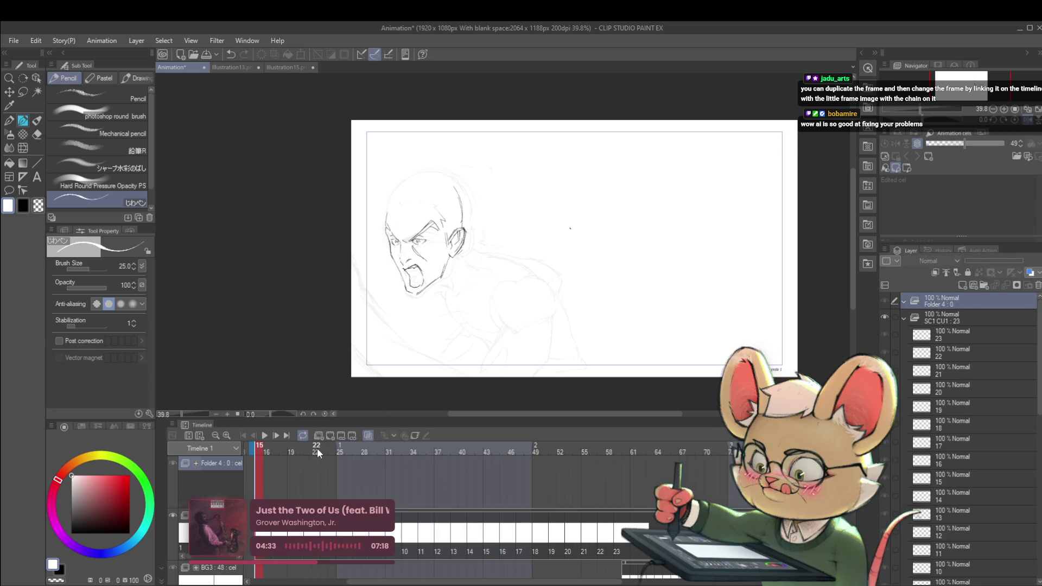
left_click(277, 67)
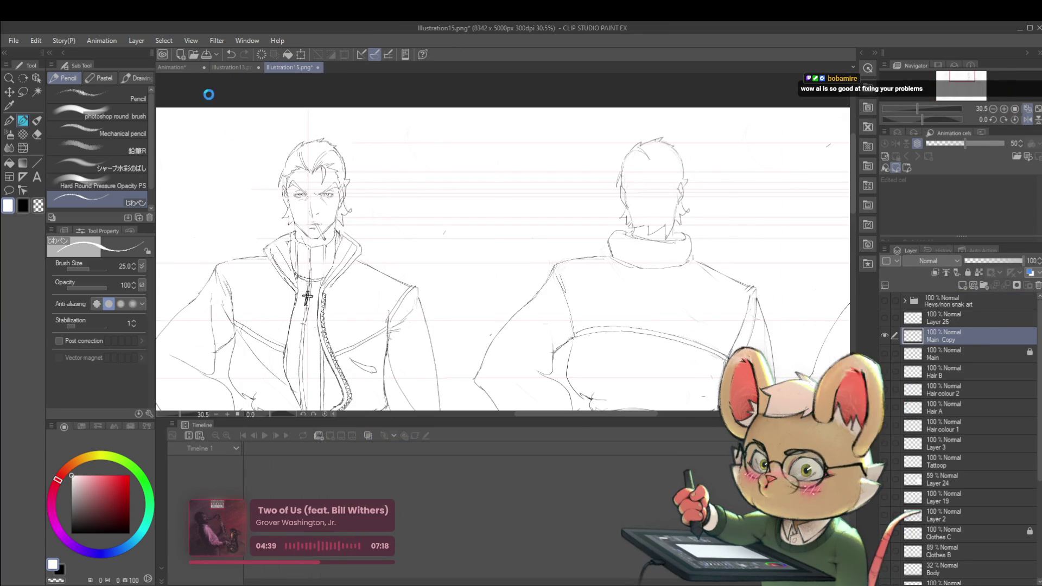
left_click(187, 67)
key("ctrl+v")
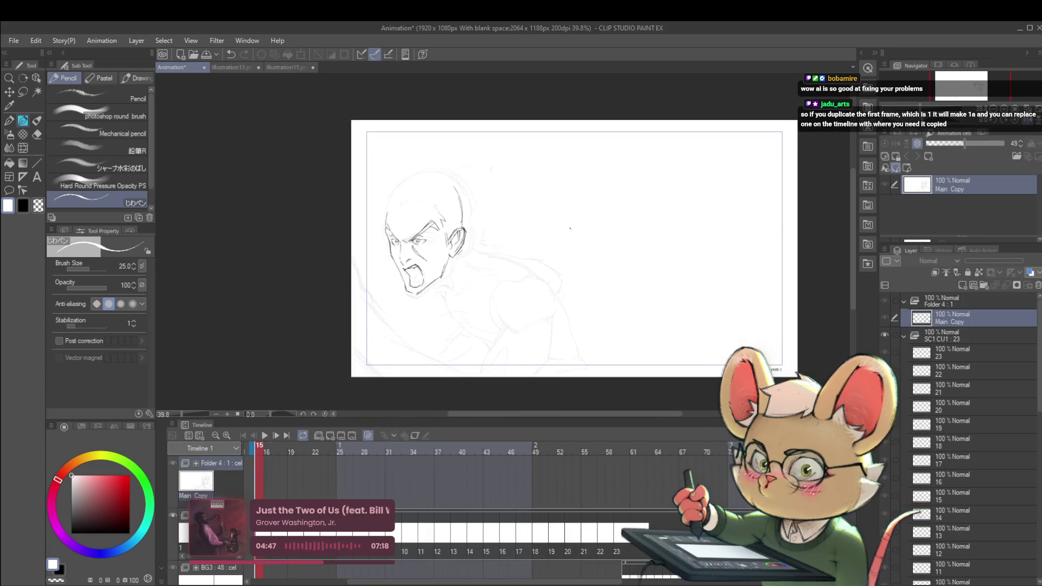
key("alt+bracketright")
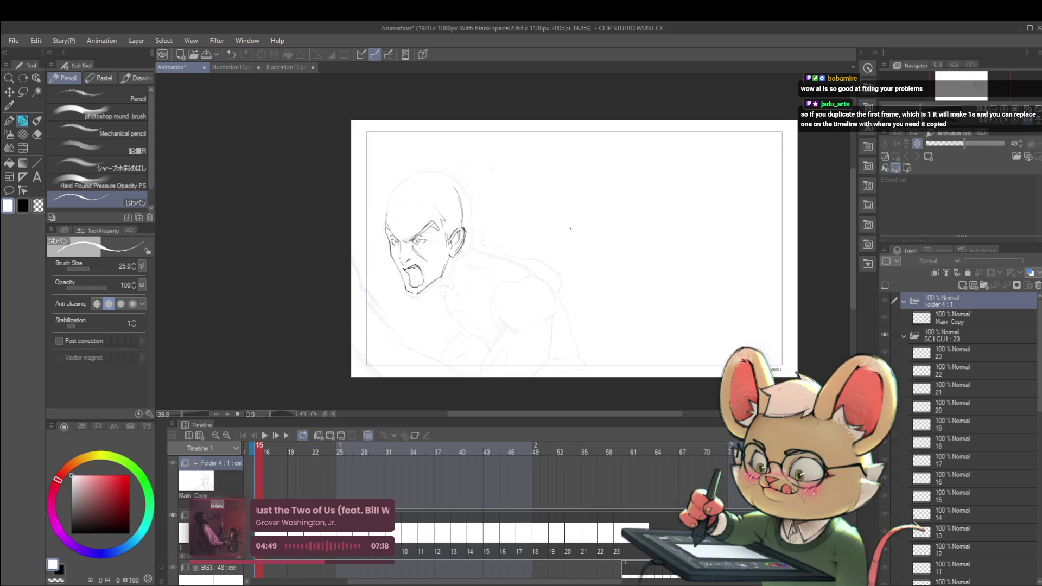
key("ctrl+shift+alt+n")
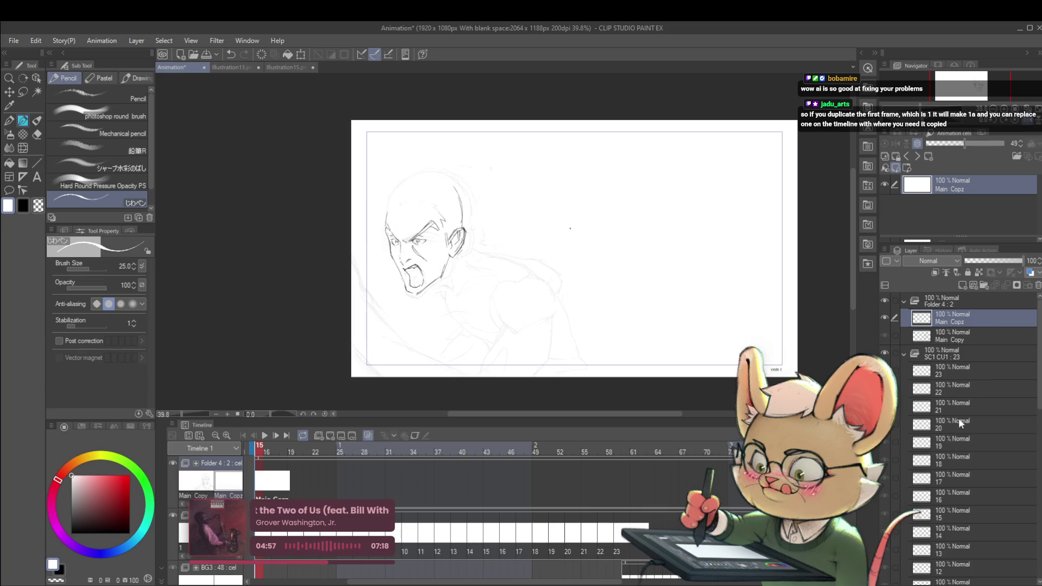
Select the Folder 4 cels, then undo and redo until Folder 4 holds Main Copy and 1
left_click(974, 334)
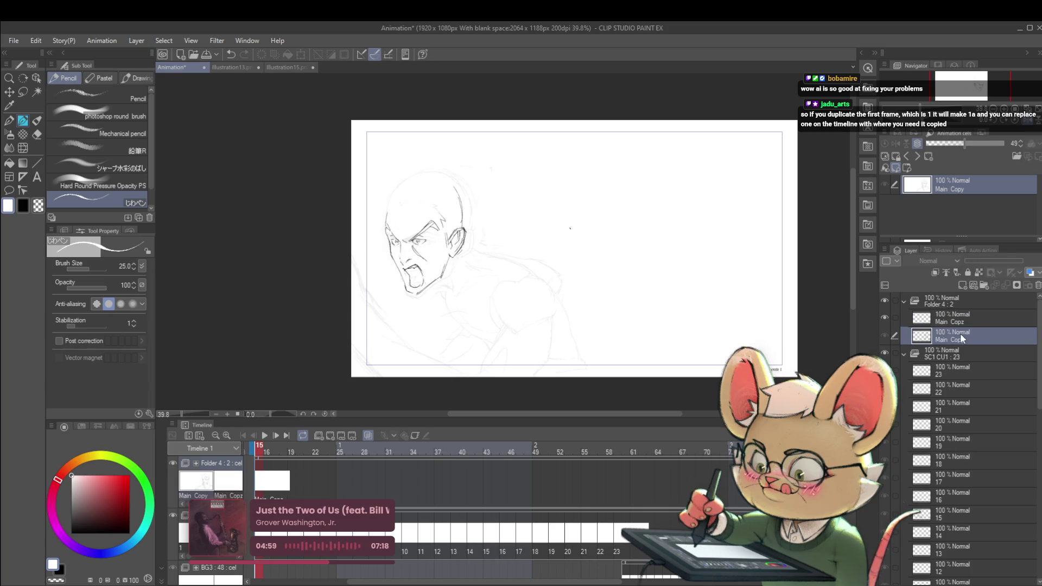
left_click(962, 317)
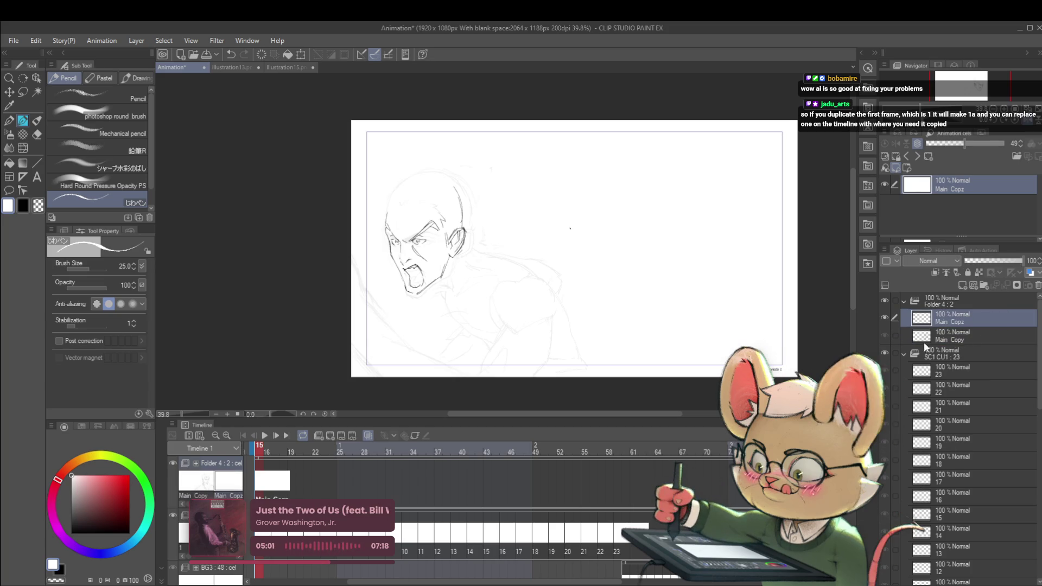
key("ctrl+z")
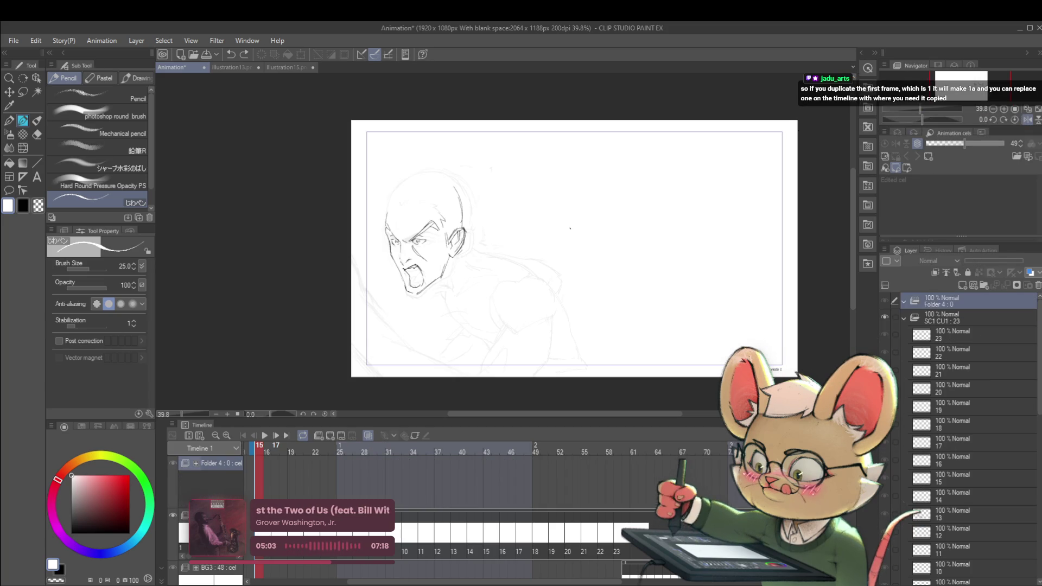
key("ctrl+y")
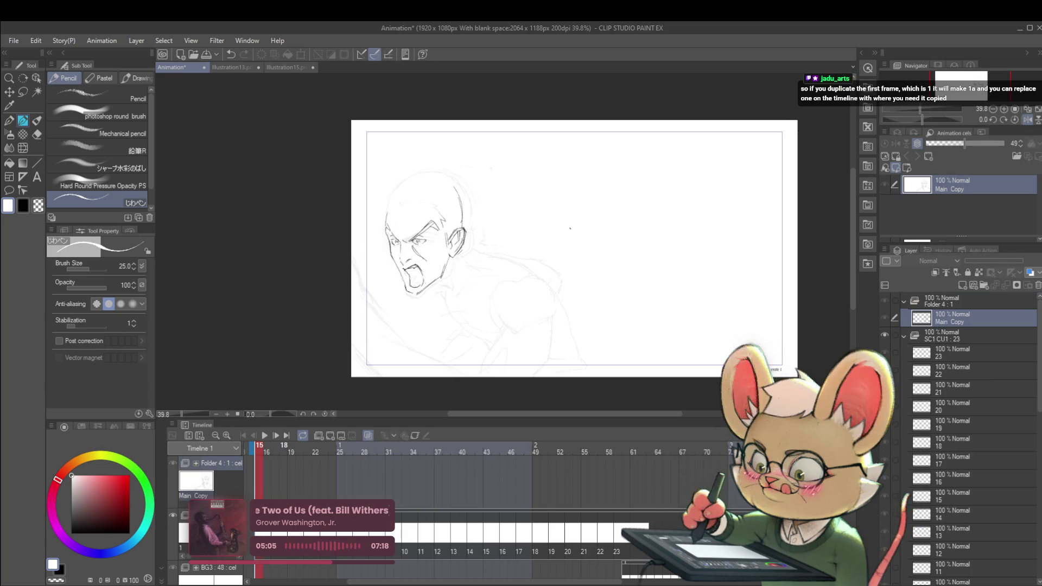
key("ctrl+z")
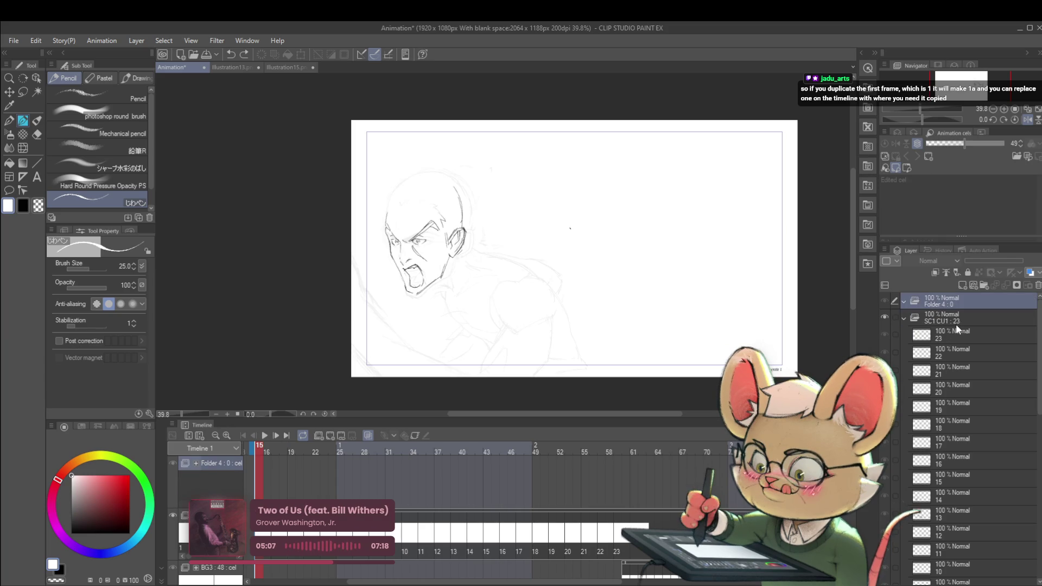
key("ctrl+y")
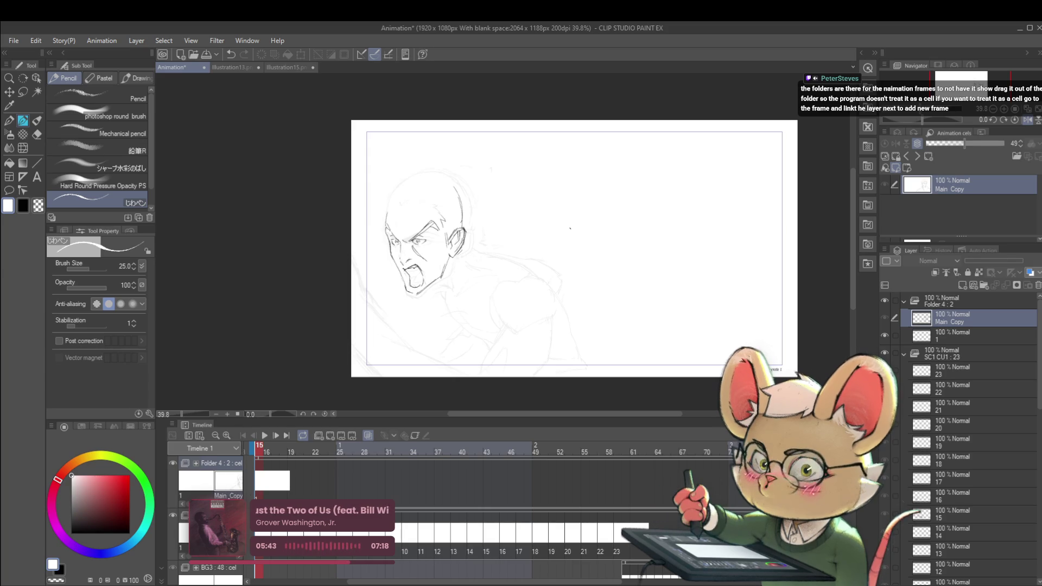
key("ctrl+z")
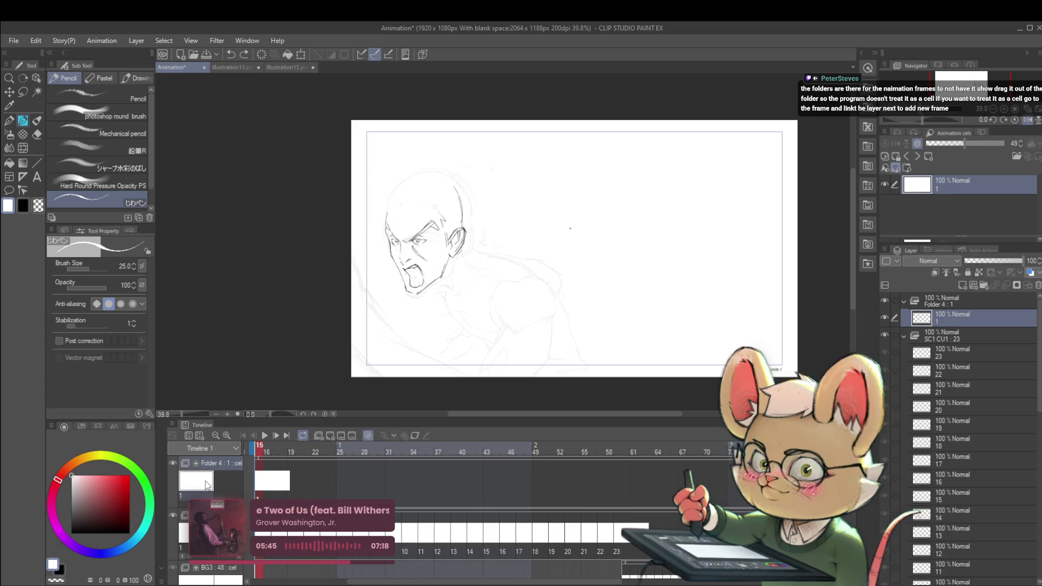
key("ctrl+y")
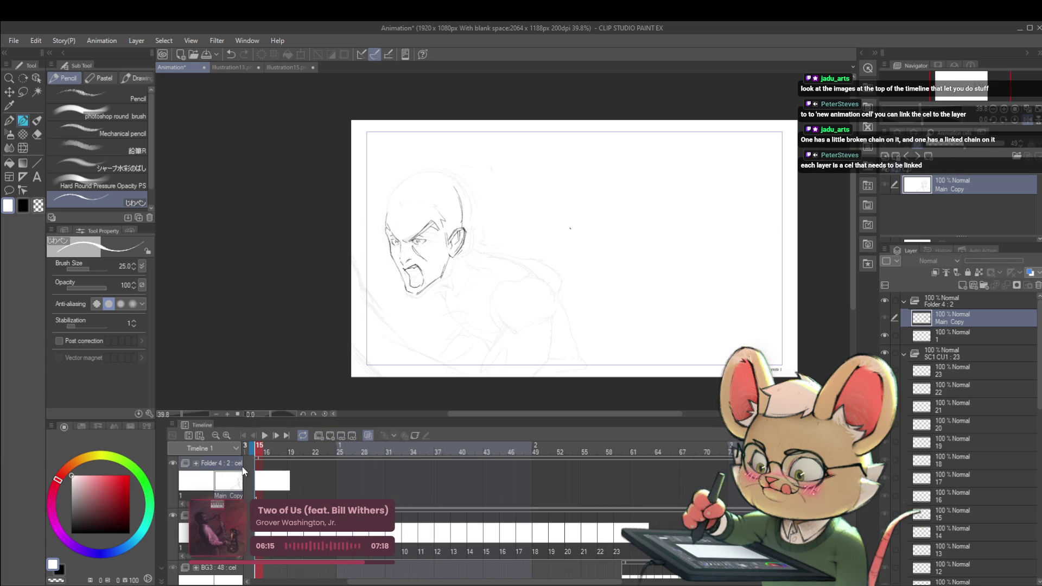
left_click(265, 488)
left_click(238, 484)
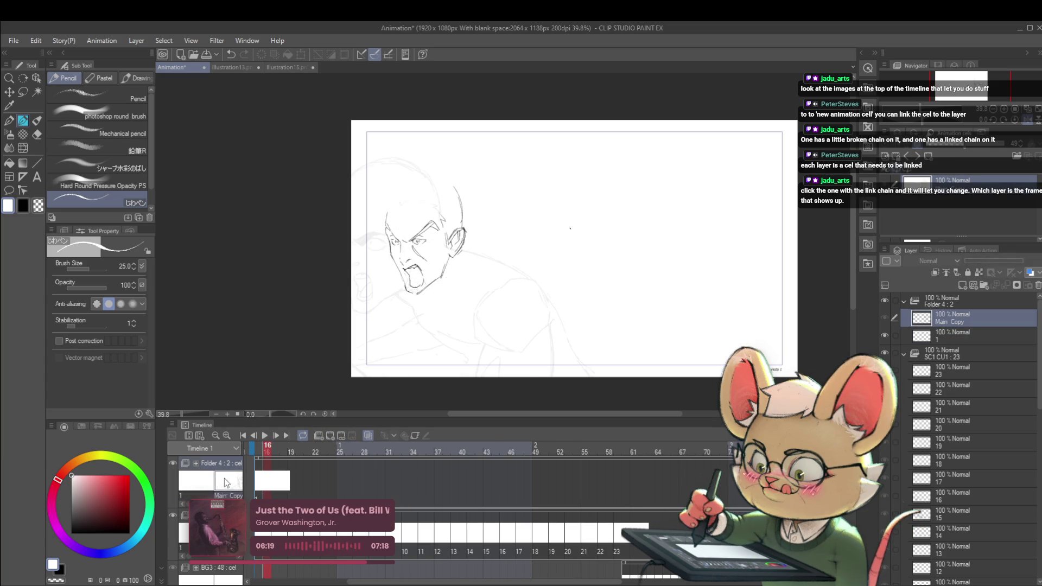
left_click(210, 481)
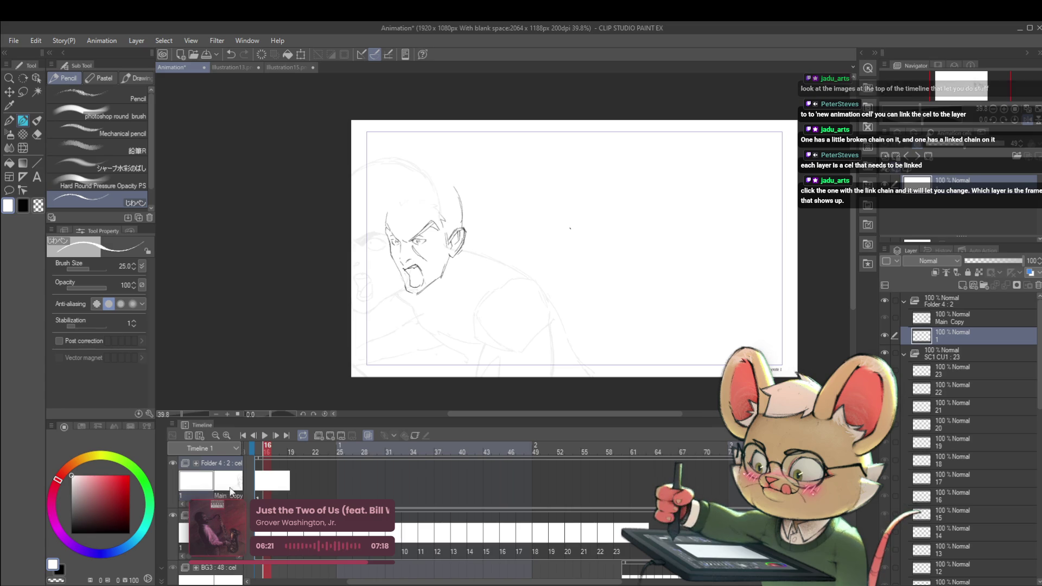
left_click(228, 486)
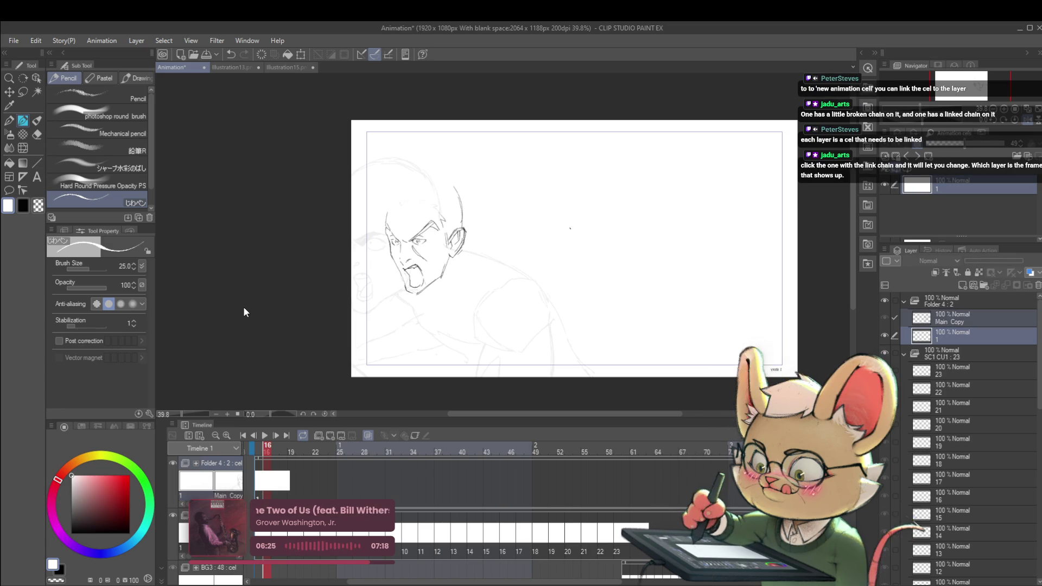
key("ctrl+shift+n")
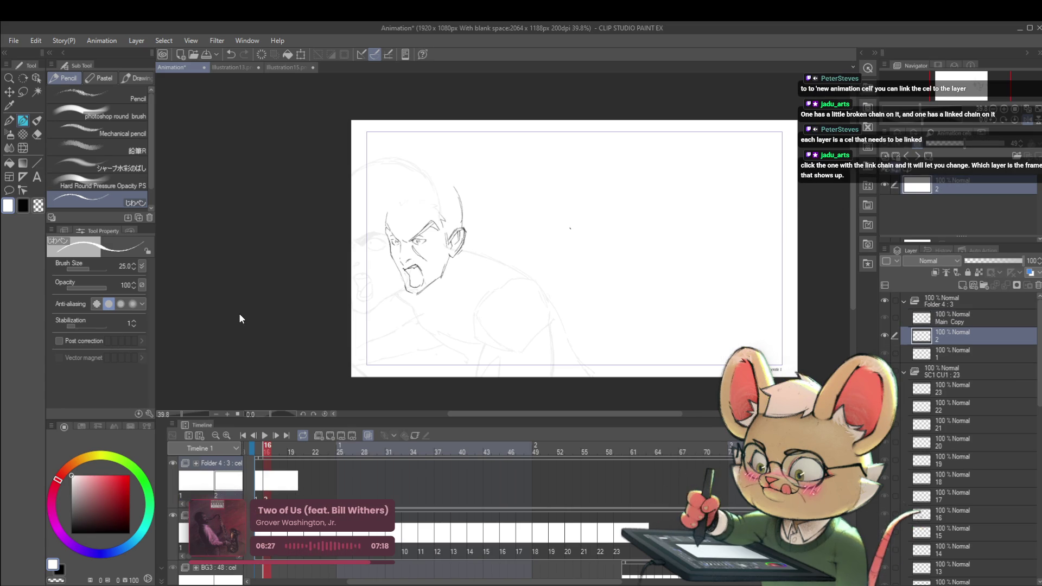
key("ctrl+z")
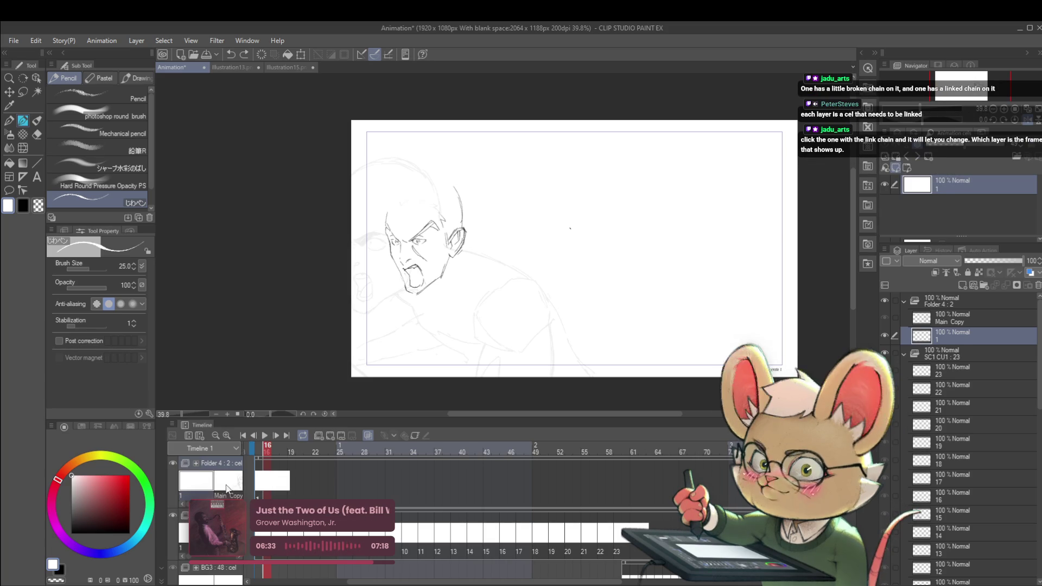
left_click(228, 480)
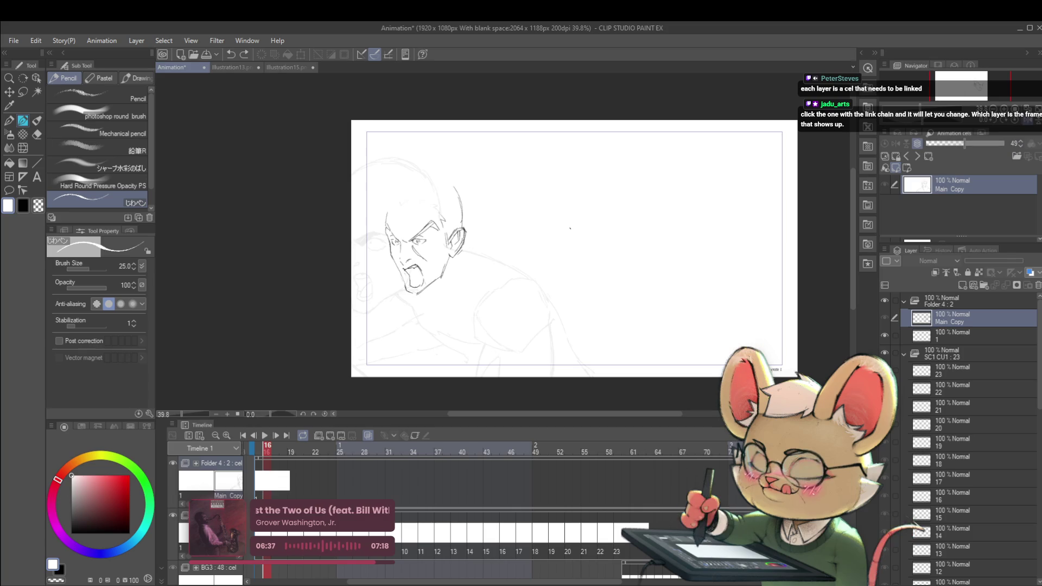
left_click(197, 487)
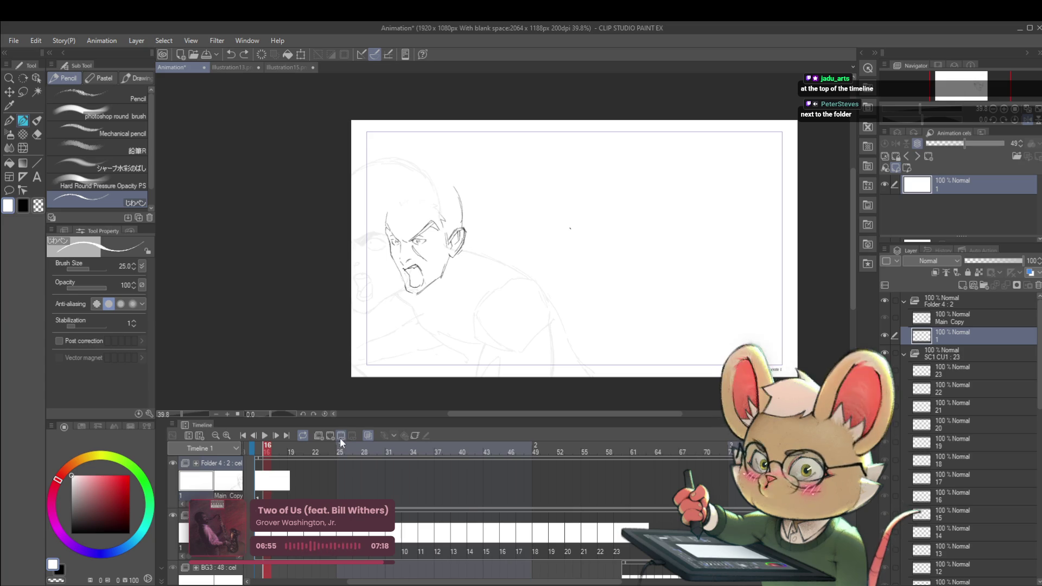
left_click(228, 480)
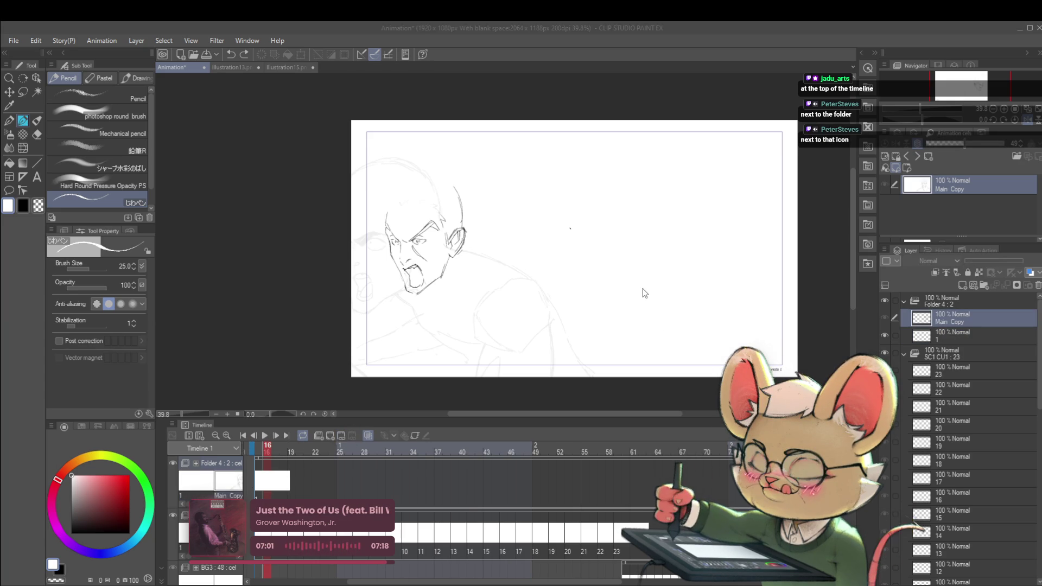
left_click(652, 262)
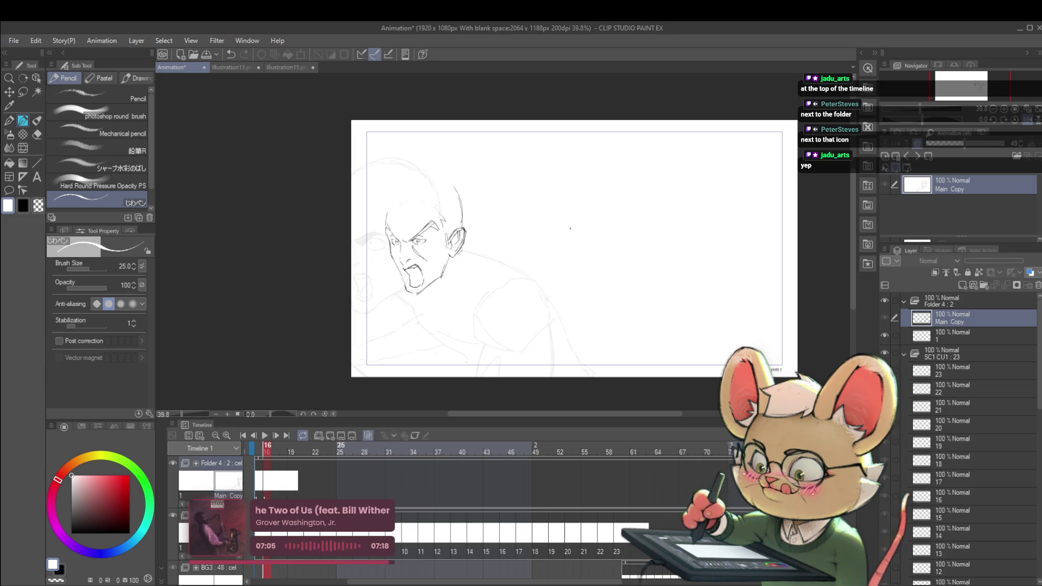
key("ctrl+z")
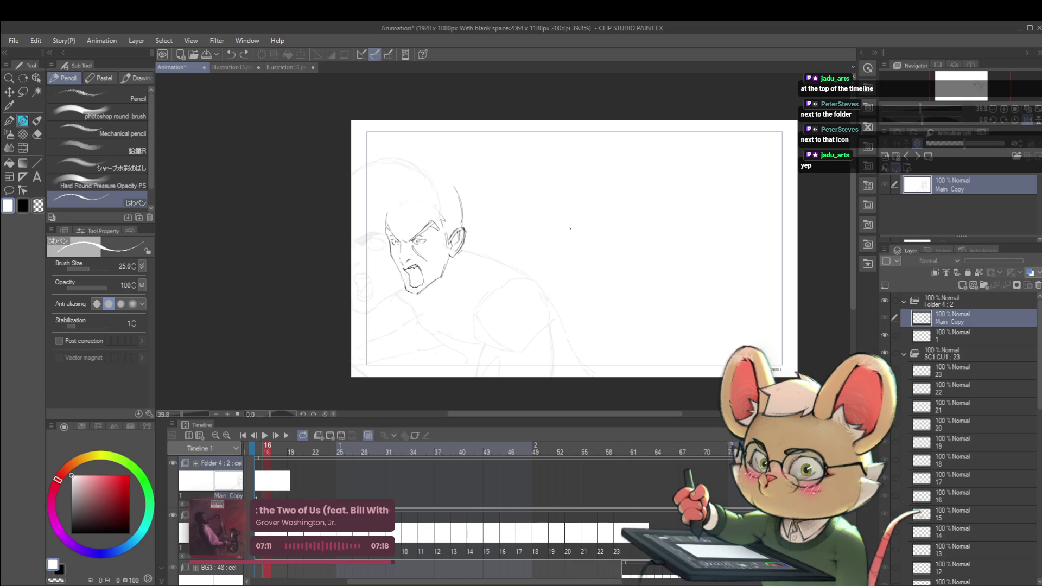
scroll(471, 503, "left", 5)
scroll(471, 504, "left", 1)
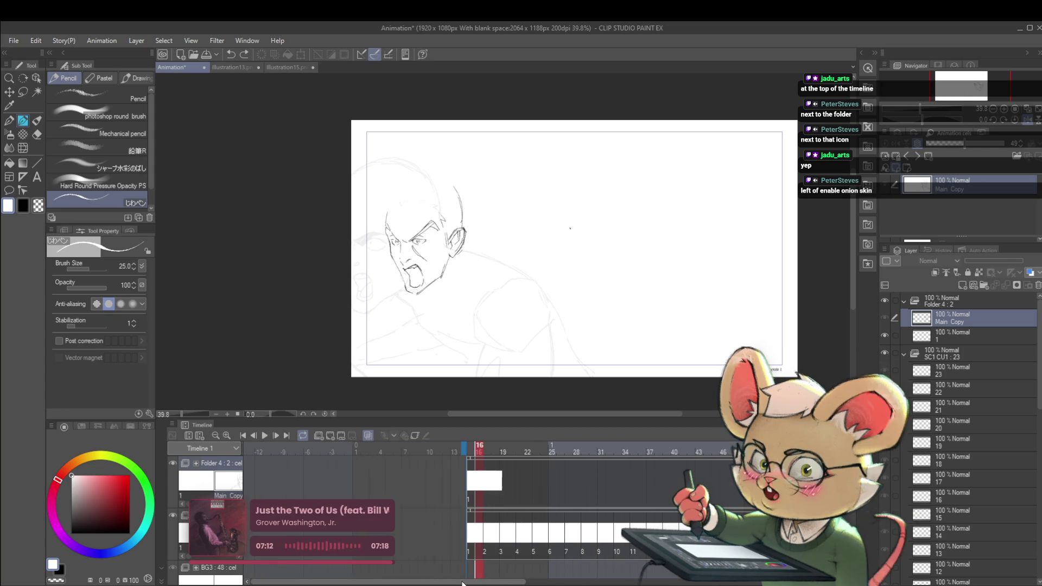
left_click(471, 504)
left_click_drag(504, 584, 641, 585)
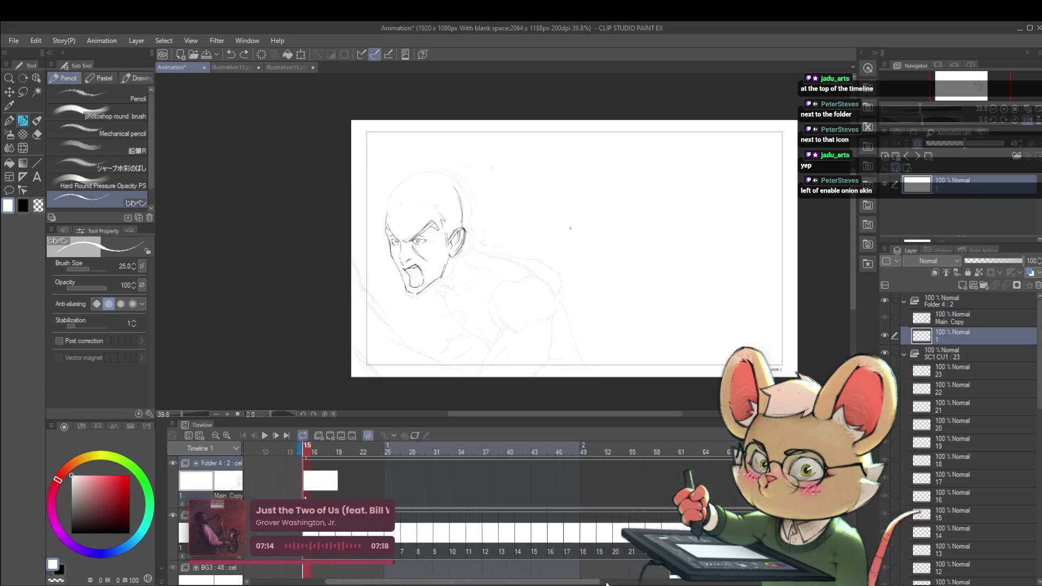
left_click(696, 448)
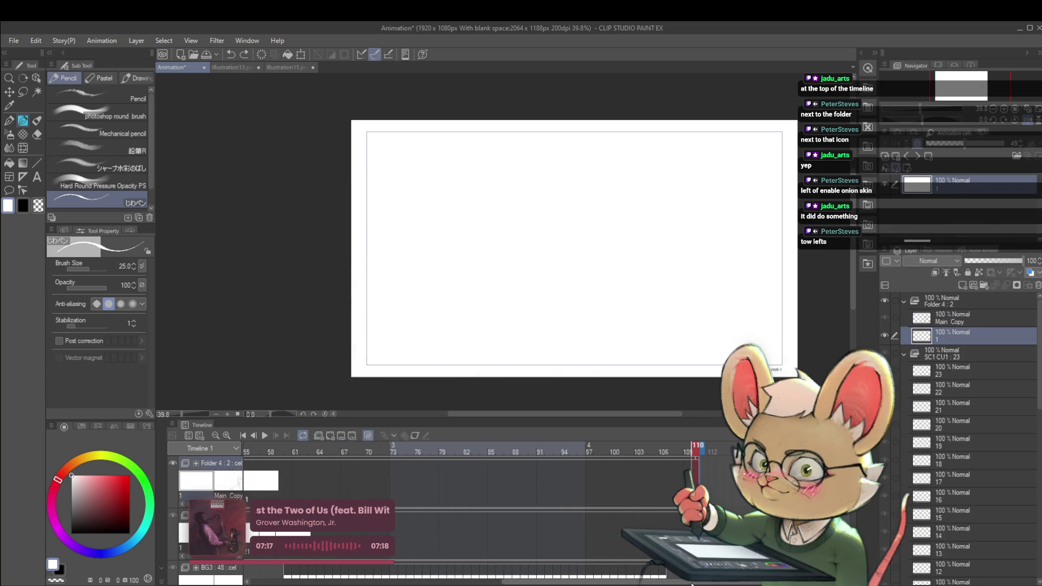
scroll(428, 498, "left", 10)
left_click(454, 502)
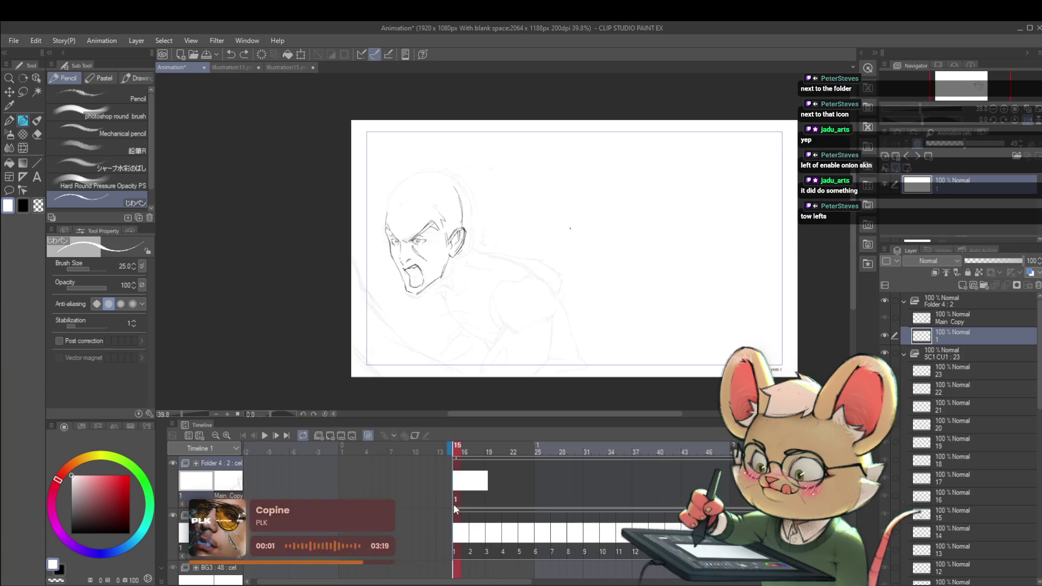
left_click_drag(469, 504, 464, 506)
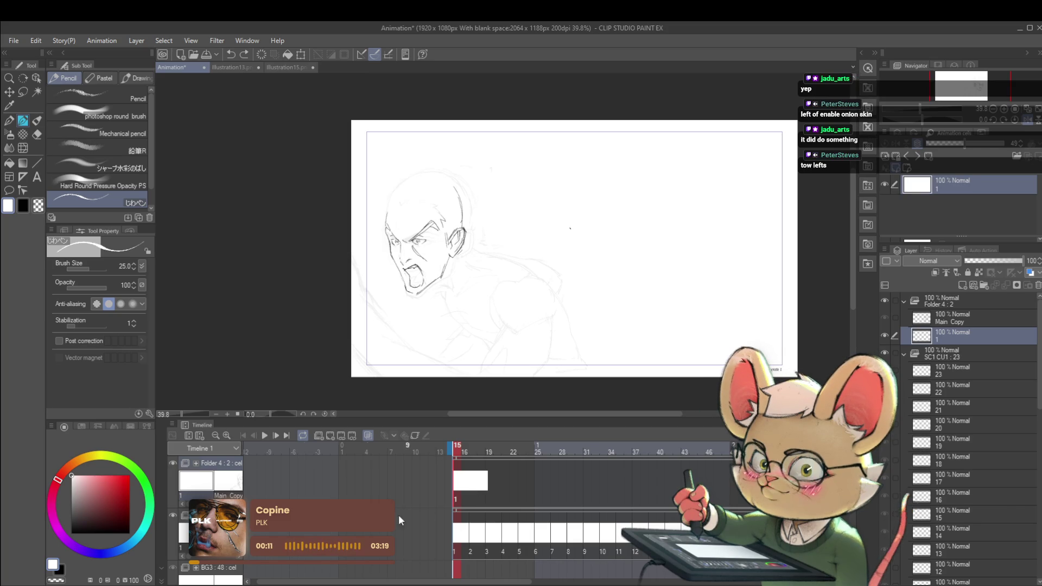
left_click(232, 490)
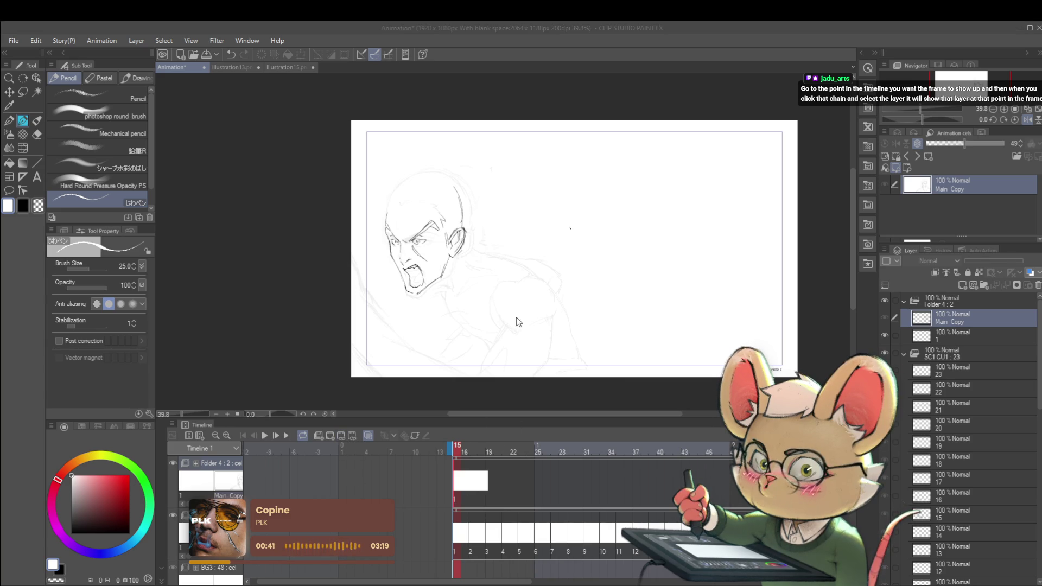
Show Main Copy on frame 15 and scale it down to about 32%, shifting it across the canvas
left_click(540, 268)
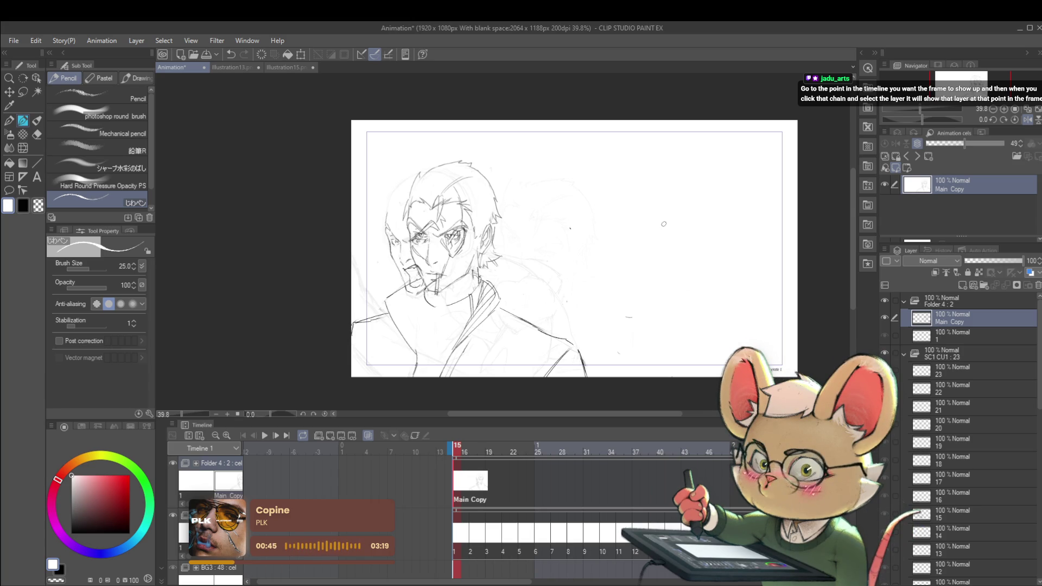
key("ctrl+t")
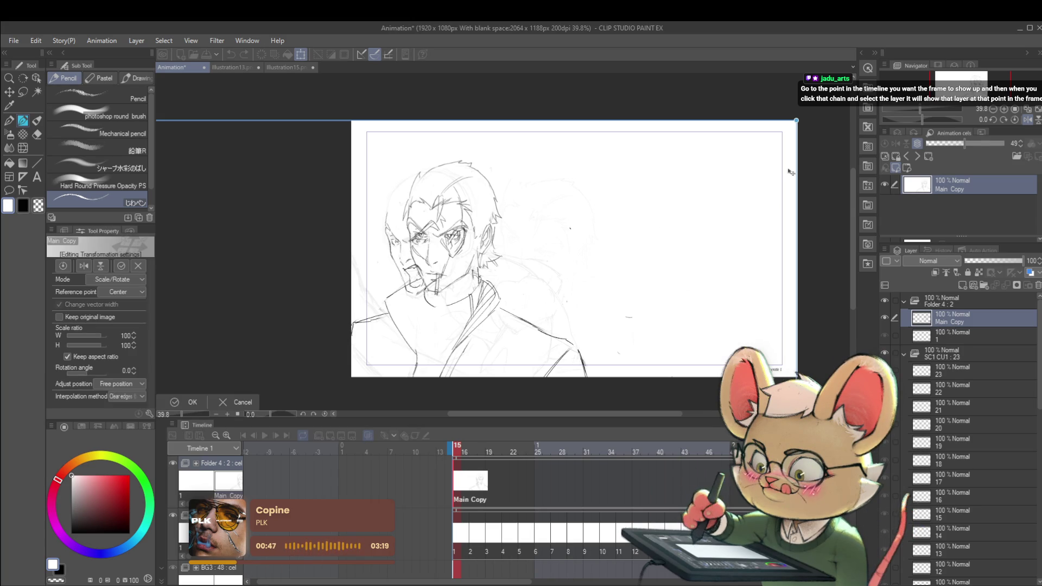
left_click_drag(793, 123, 826, 141)
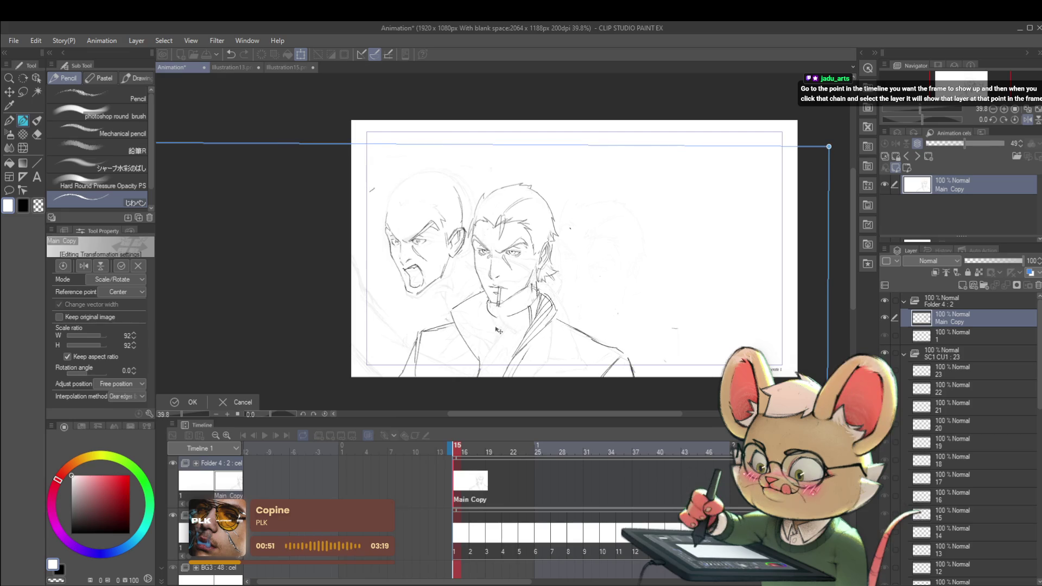
left_click_drag(825, 149, 705, 197)
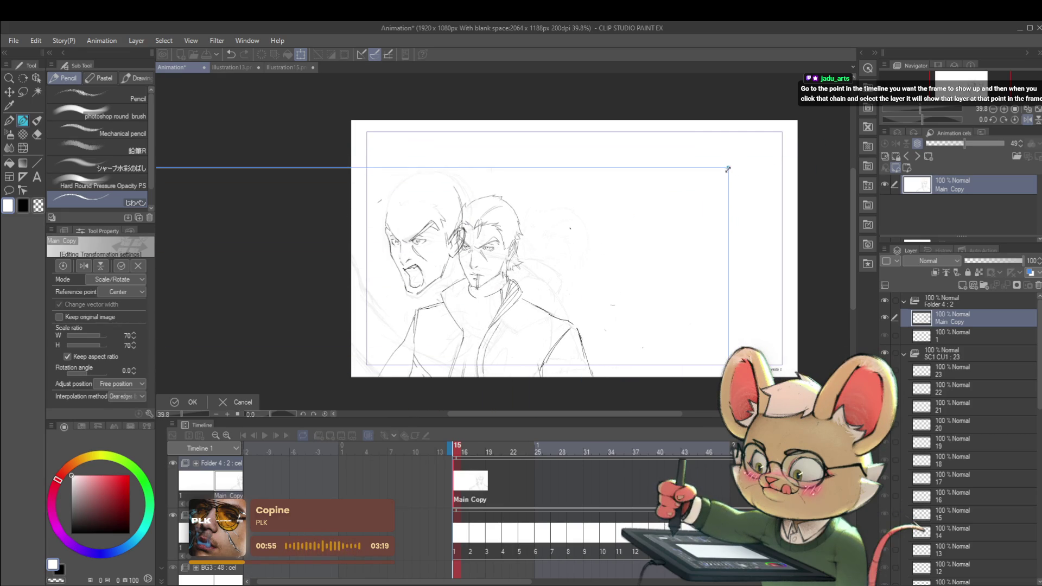
mouse_move(705, 197)
left_mouse_down()
mouse_move(380, 348)
mouse_move(786, 158)
mouse_move(863, 142)
left_mouse_up()
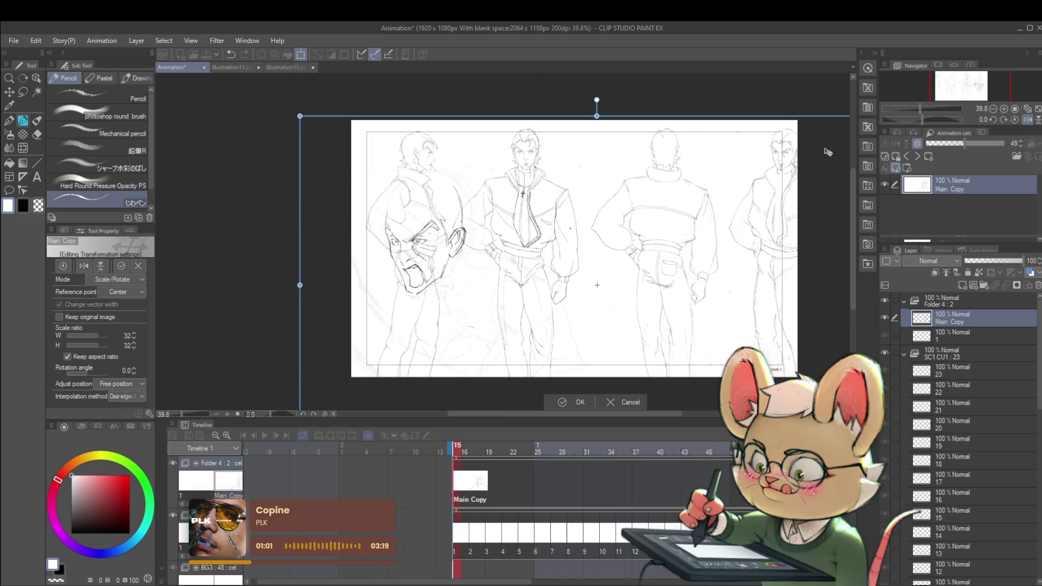
Shrink the turnaround sheet to about 13%, move it top-right, then refine it to 12%
left_click_drag(300, 116, 651, 315)
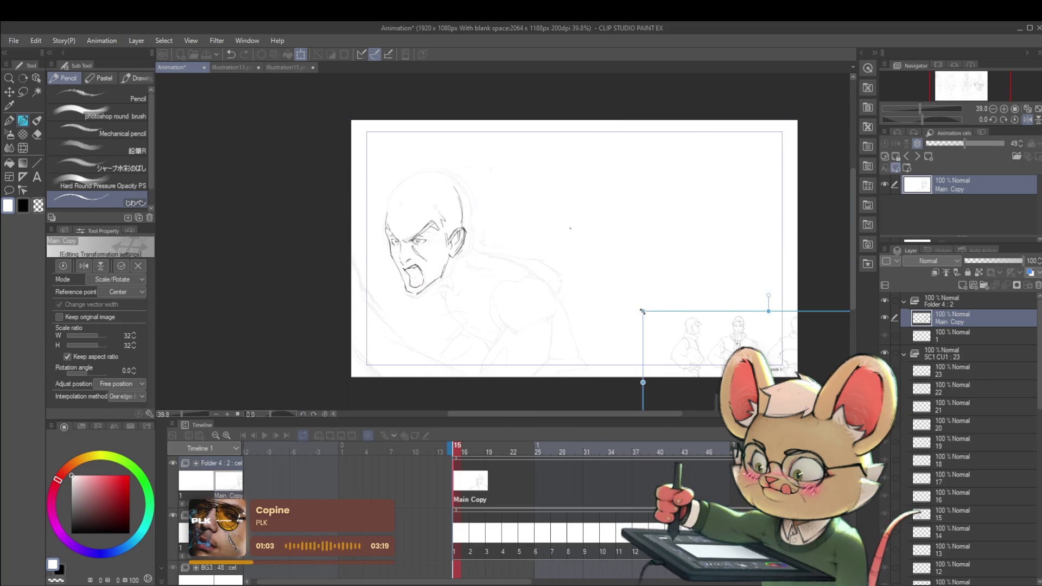
mouse_move(781, 353)
left_mouse_down()
mouse_move(716, 300)
mouse_move(649, 170)
left_mouse_up()
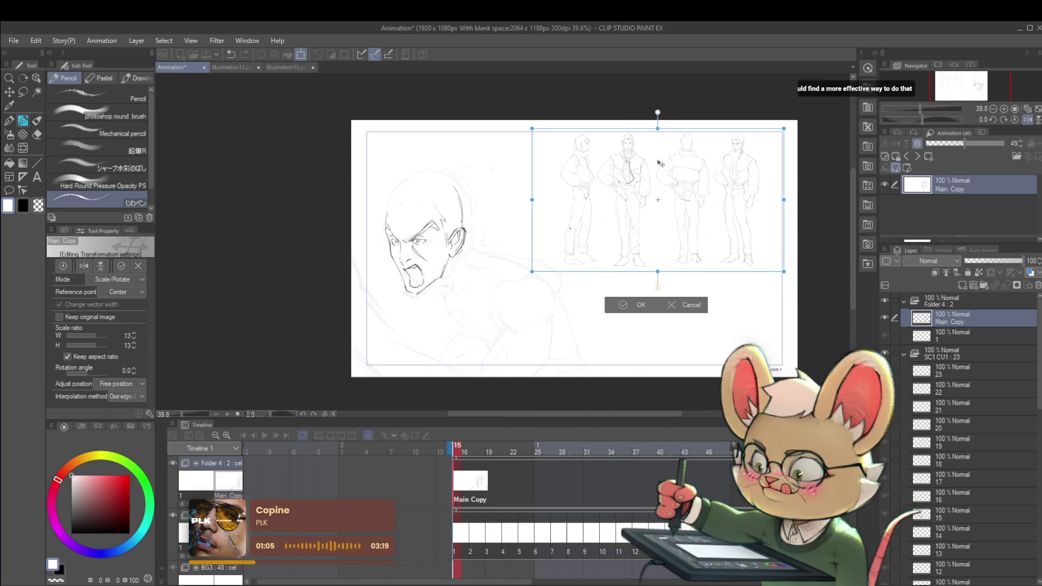
key("Return")
left_click(687, 181)
left_click_drag(486, 297, 514, 289)
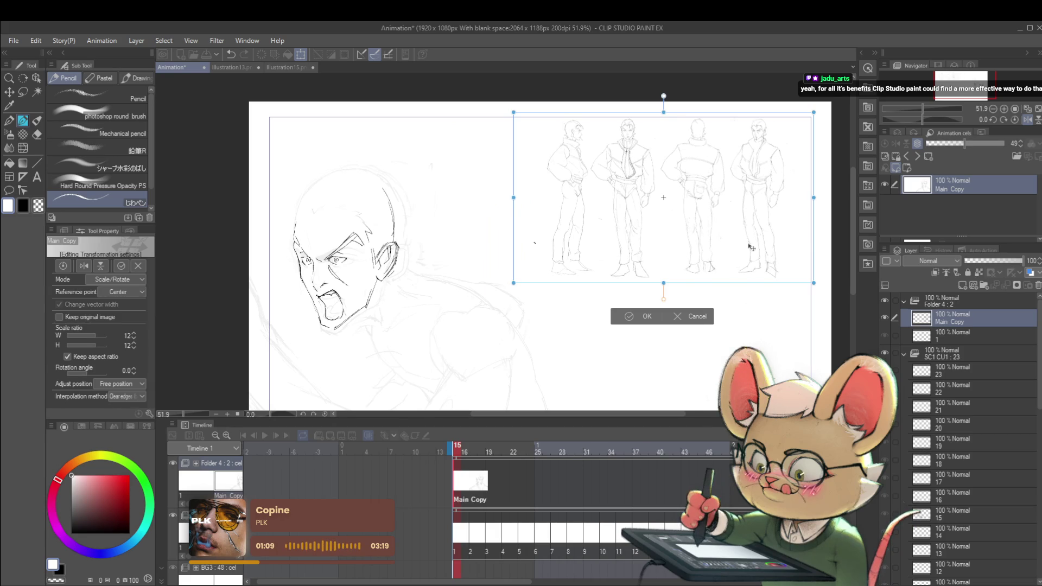
key("Return")
scroll(657, 191, "up", 2)
scroll(656, 191, "up", 2)
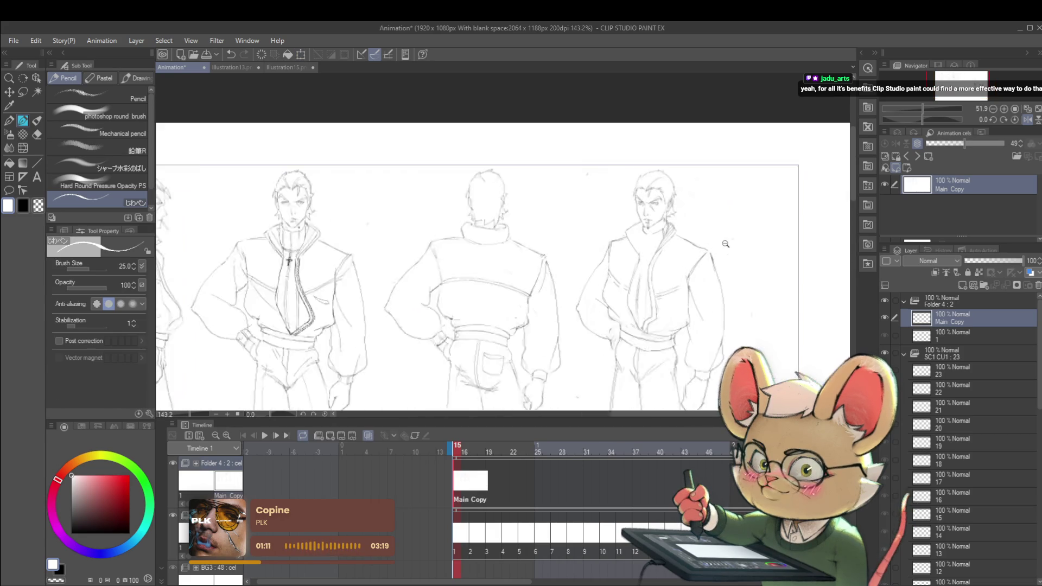
scroll(656, 191, "up", 1)
Lasso the rightmost figure's head and enlarge it toward the bottom left
key("m")
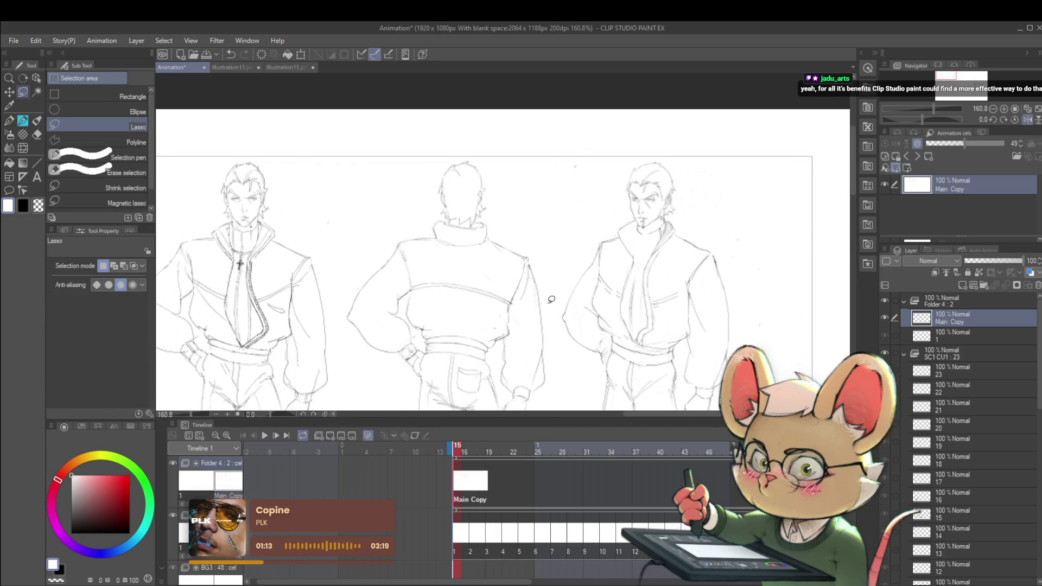
left_click_drag(602, 263, 641, 127)
scroll(697, 218, "down", 4)
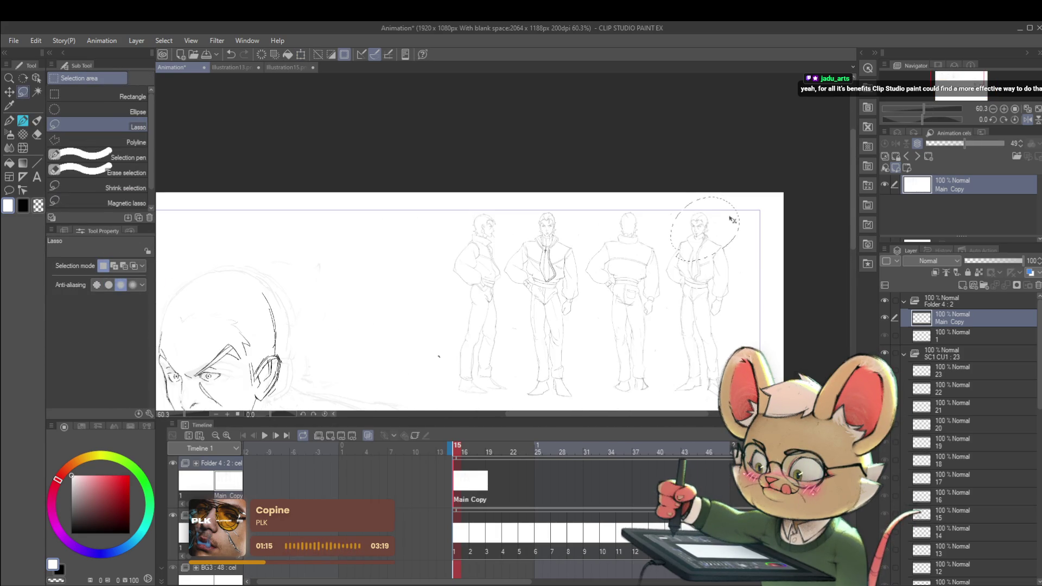
key("ctrl+t")
left_click_drag(673, 266, 448, 386)
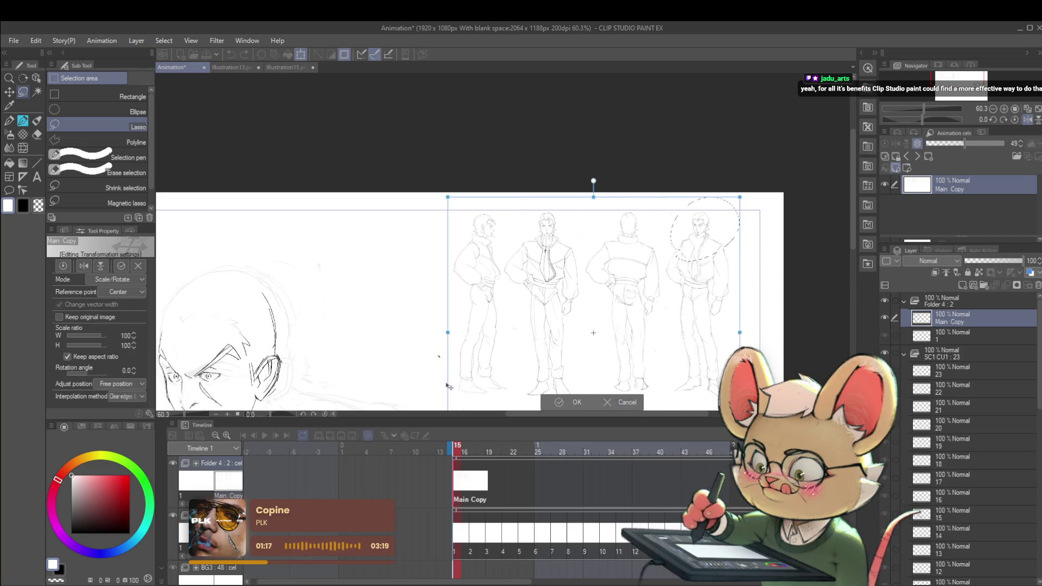
left_click_drag(608, 410, 744, 240)
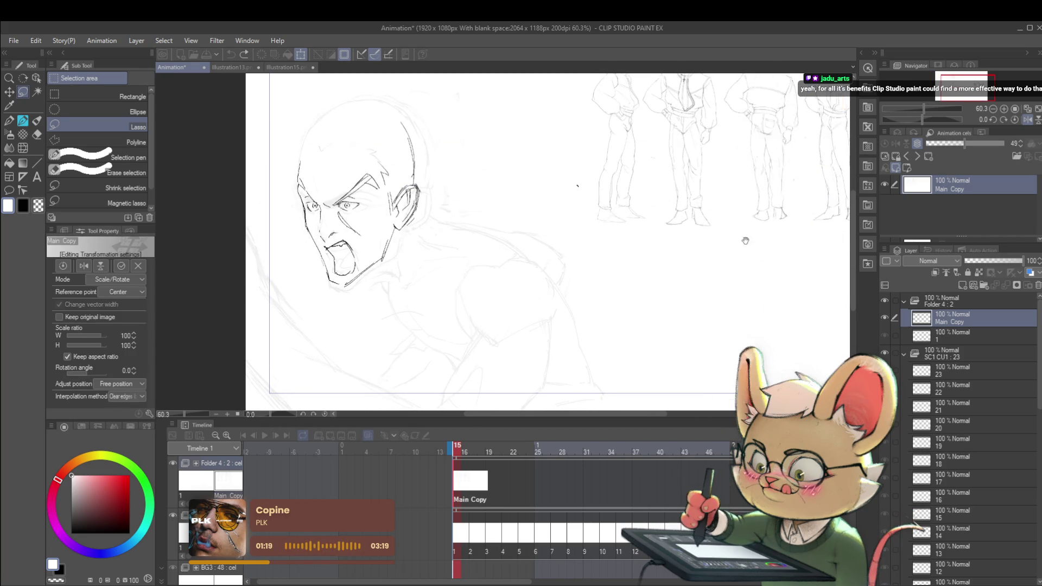
scroll(745, 240, "down", 3)
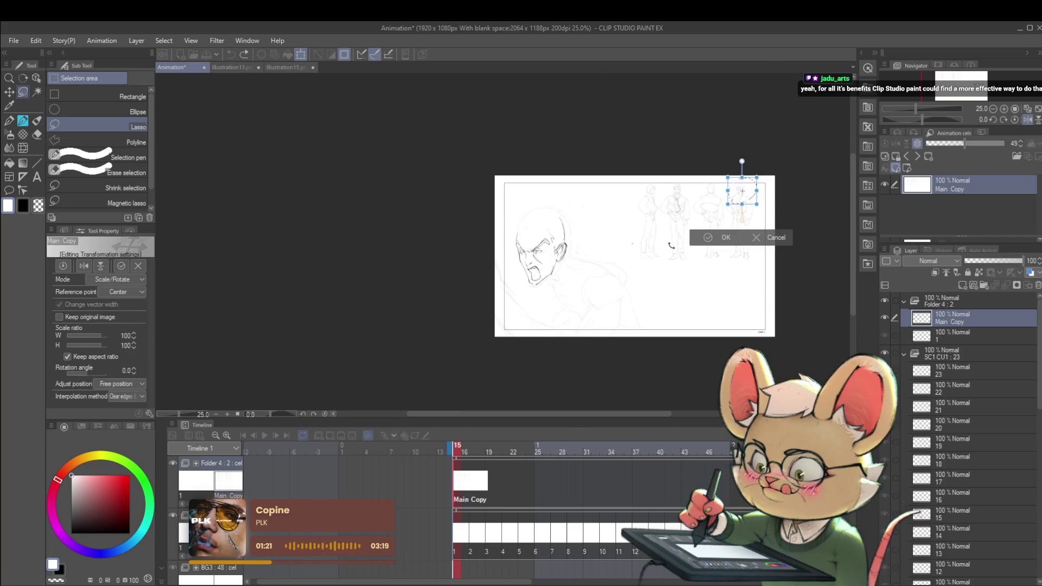
key("Return")
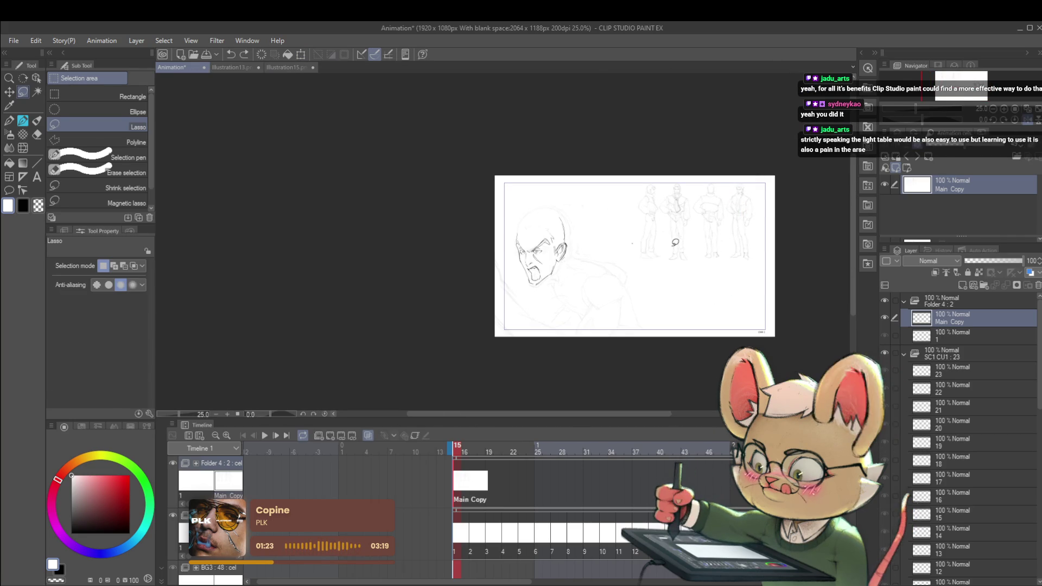
Lasso the young man's bust and drag it right, away from the shouting head
scroll(584, 300, "up", 3)
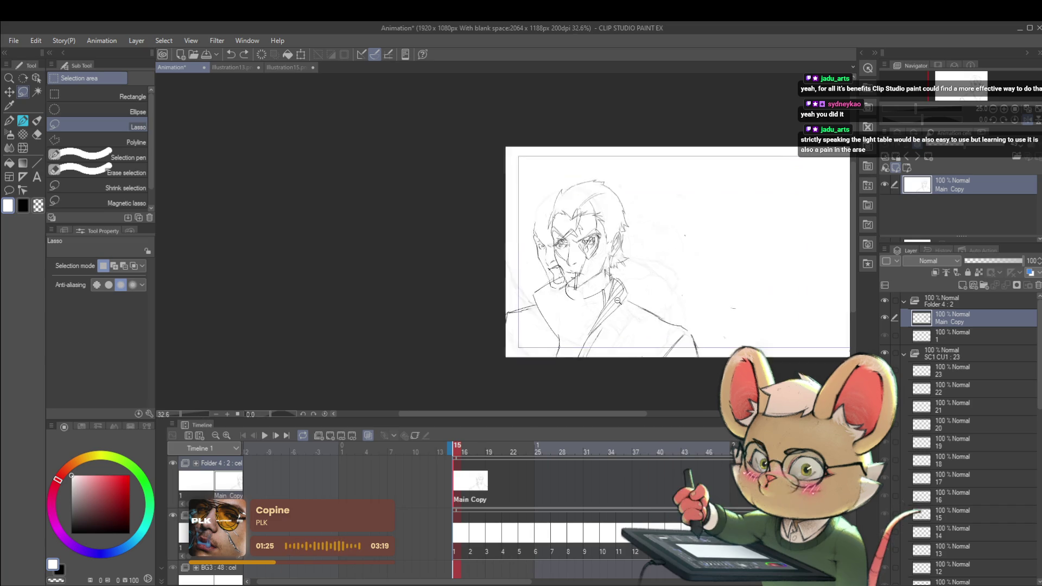
key("ctrl+t")
scroll(689, 302, "down", 1)
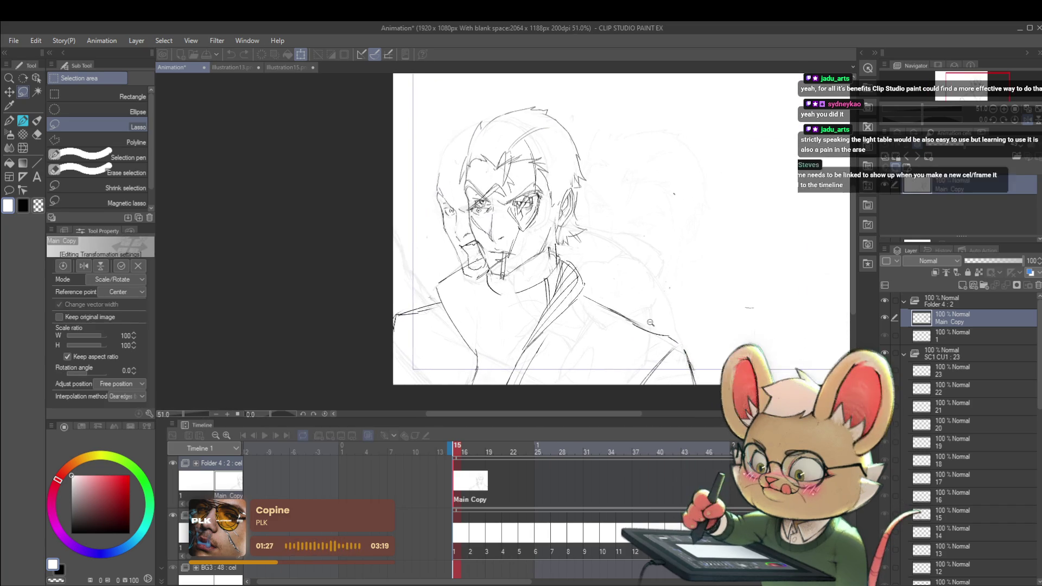
scroll(672, 304, "down", 1)
key("Return")
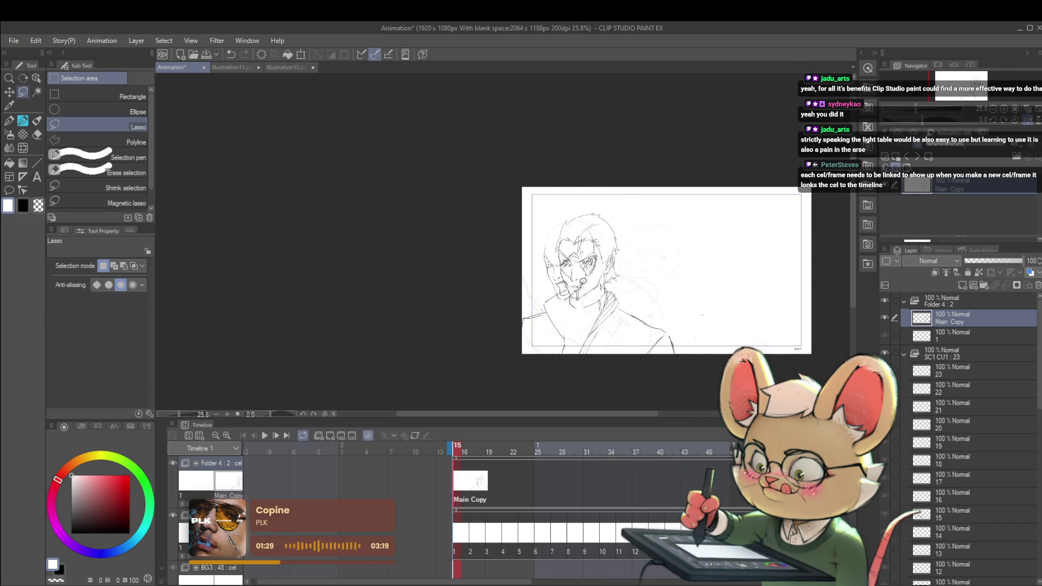
left_click_drag(545, 184, 521, 200)
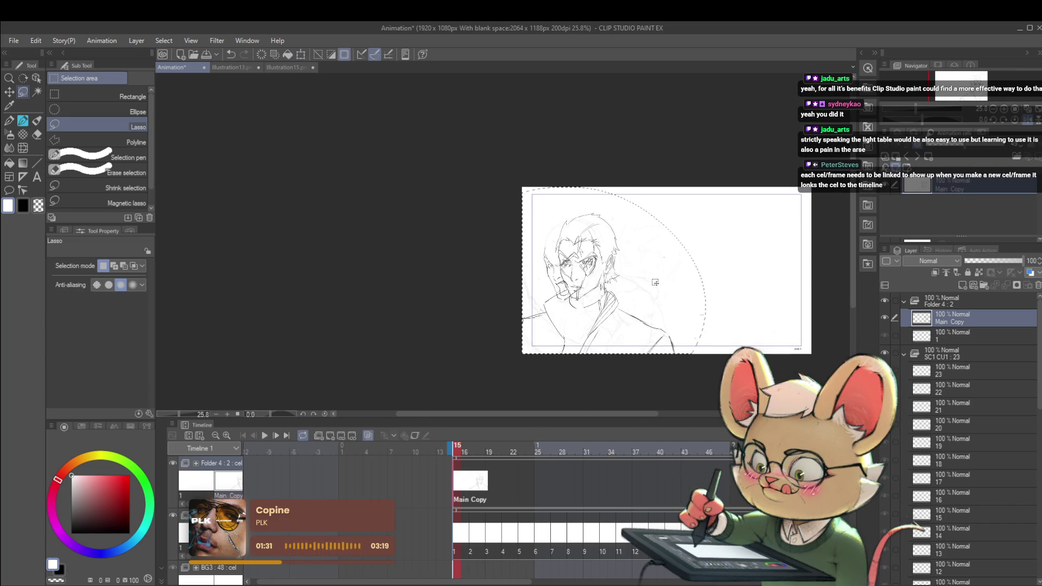
key("ctrl+t")
left_click_drag(661, 282, 703, 286)
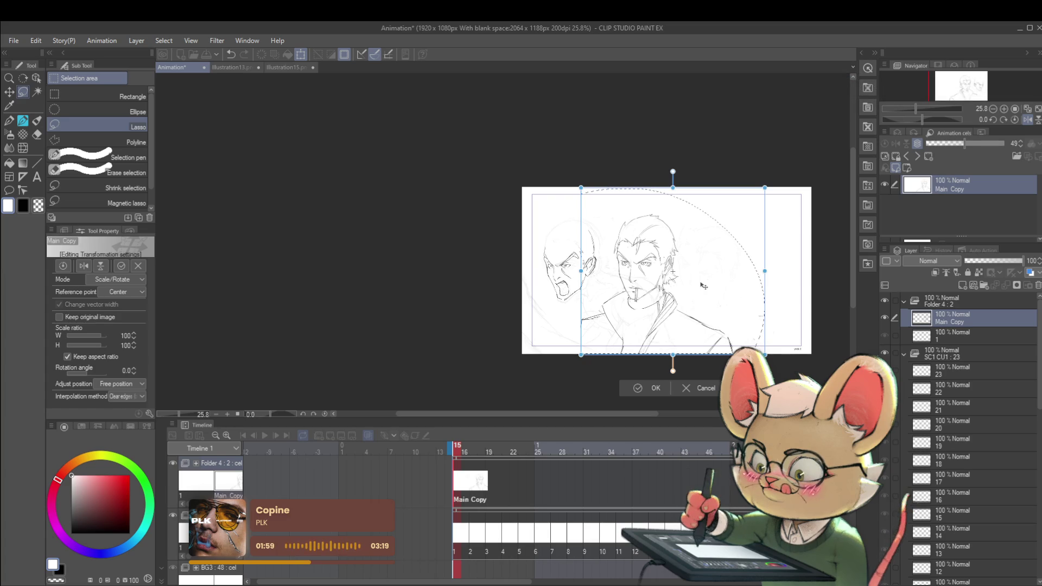
Commit the bust's new position, deselect, and pan and zoom to check both heads
key("Return")
key("ctrl+d")
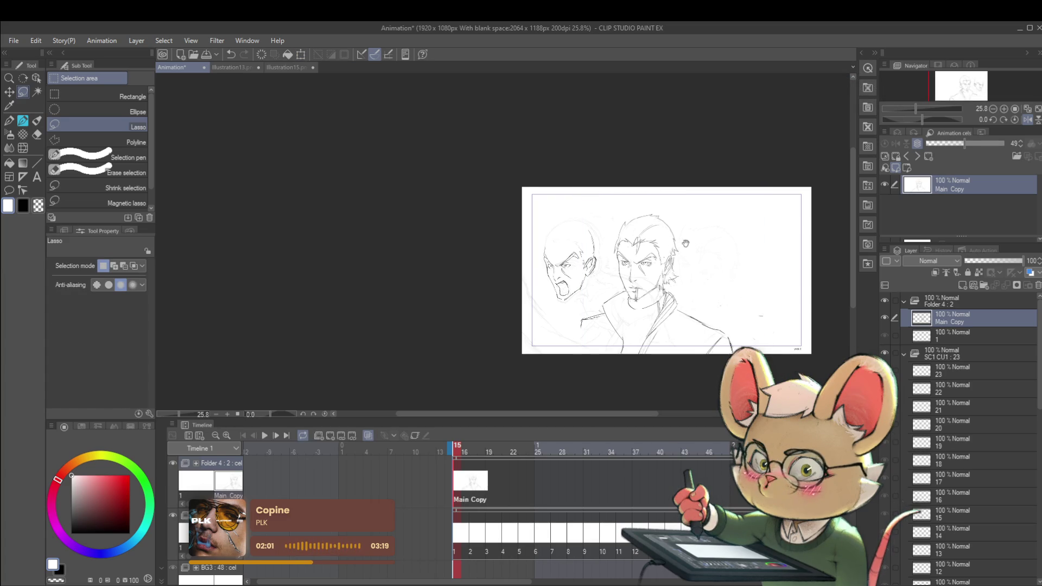
left_click_drag(685, 243, 690, 284)
scroll(585, 263, "up", 2)
scroll(596, 279, "up", 2)
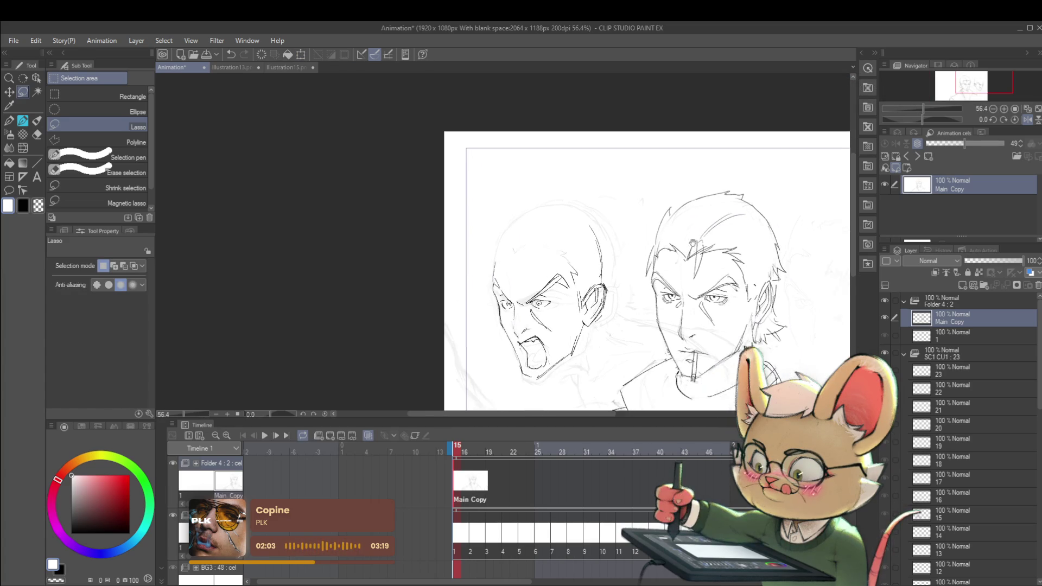
scroll(612, 297, "up", 2)
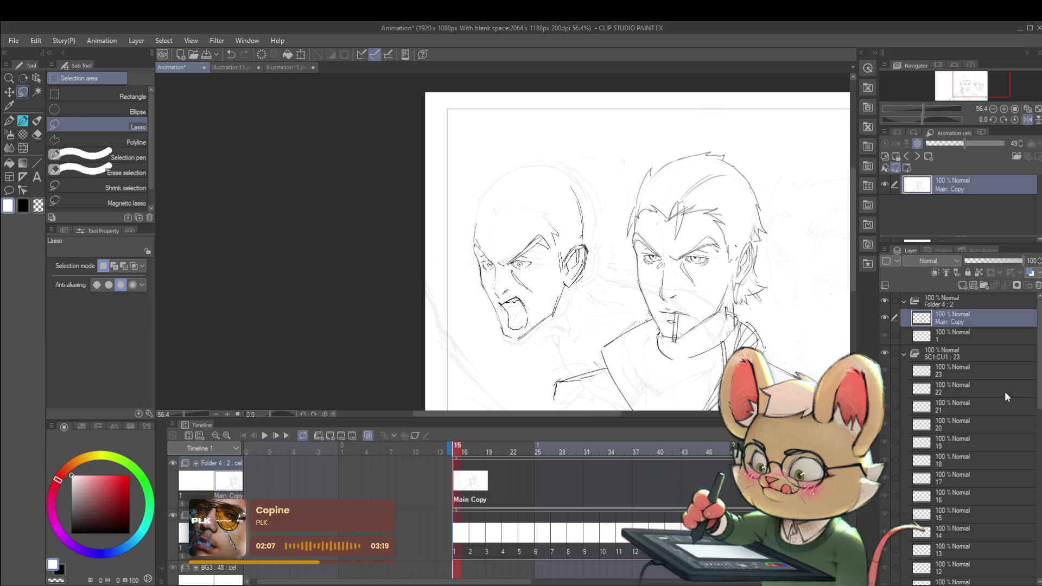
key("ctrl+t")
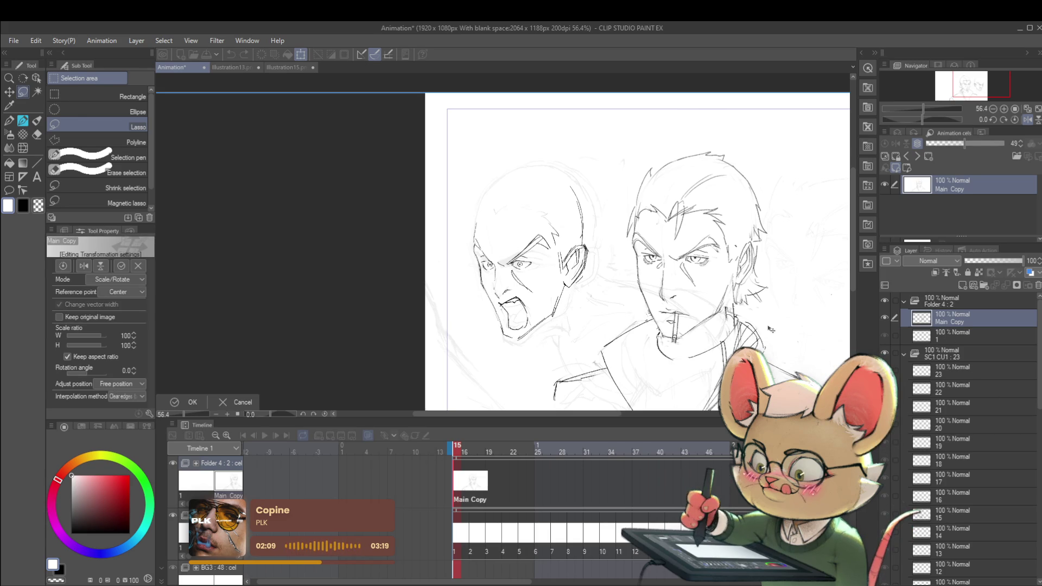
key("Return")
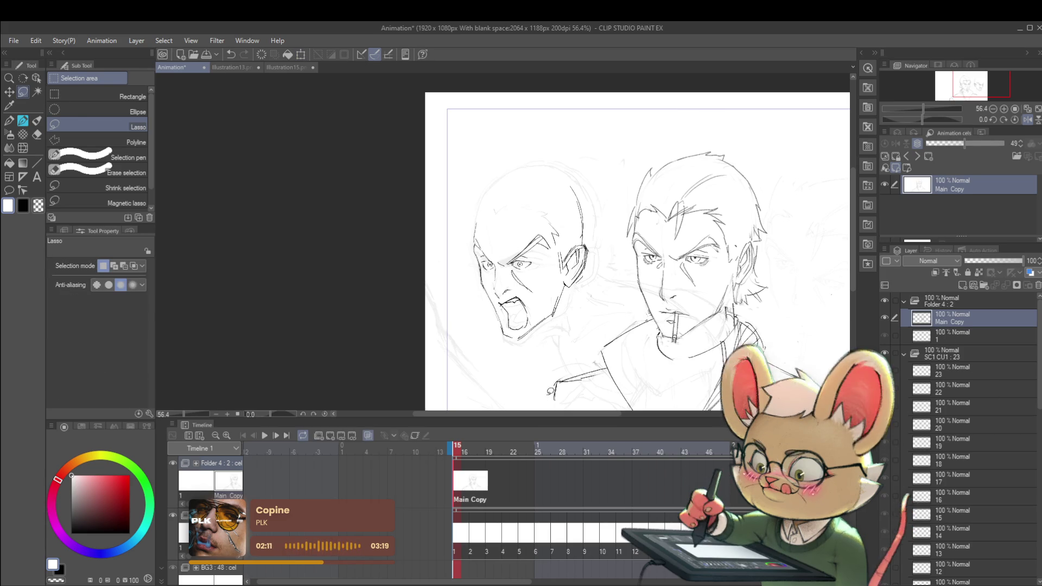
scroll(625, 161, "right", 5)
scroll(626, 161, "left", 5)
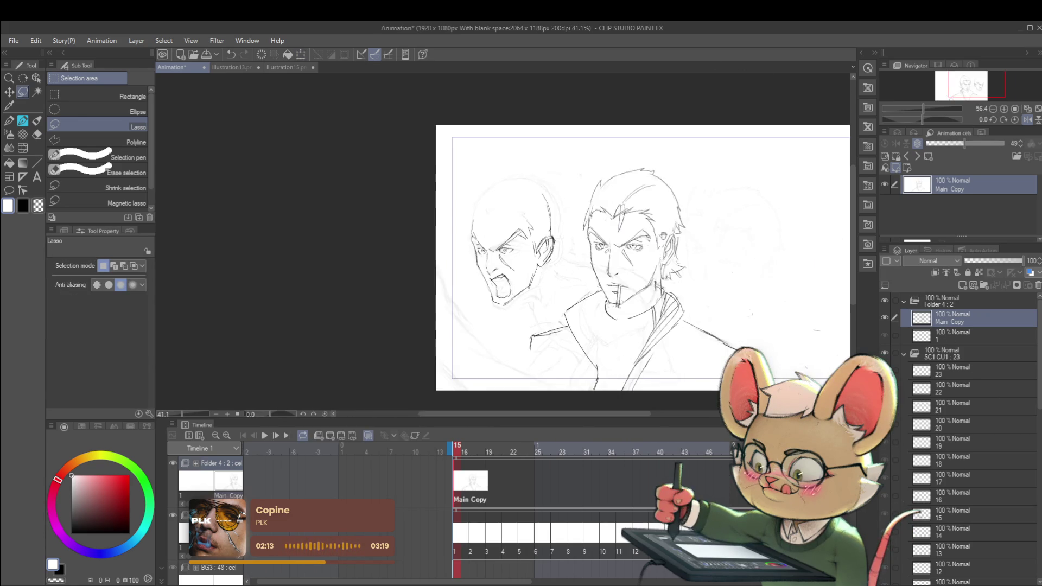
scroll(597, 227, "down", 2)
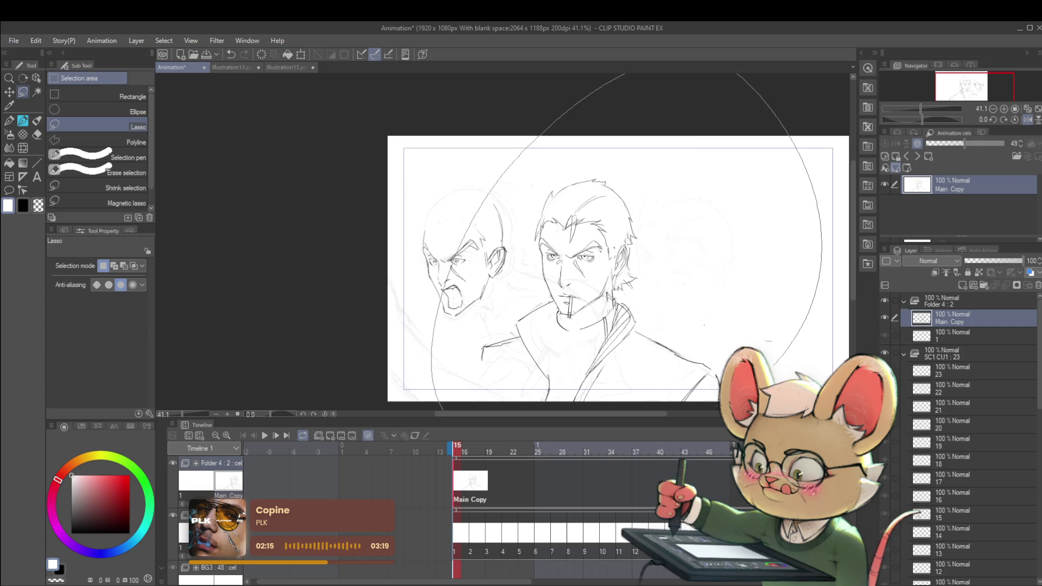
Circle the whole sketch, scale it to 94%, move it up, and tilt it about 5°
left_click_drag(442, 401, 749, 297)
key("ctrl+t")
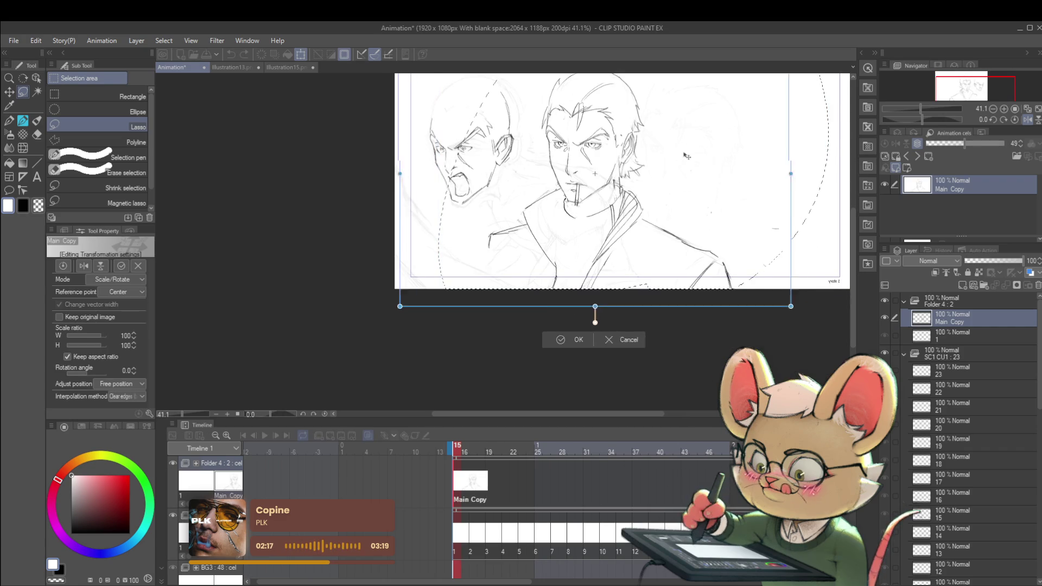
left_click_drag(727, 137, 614, 137)
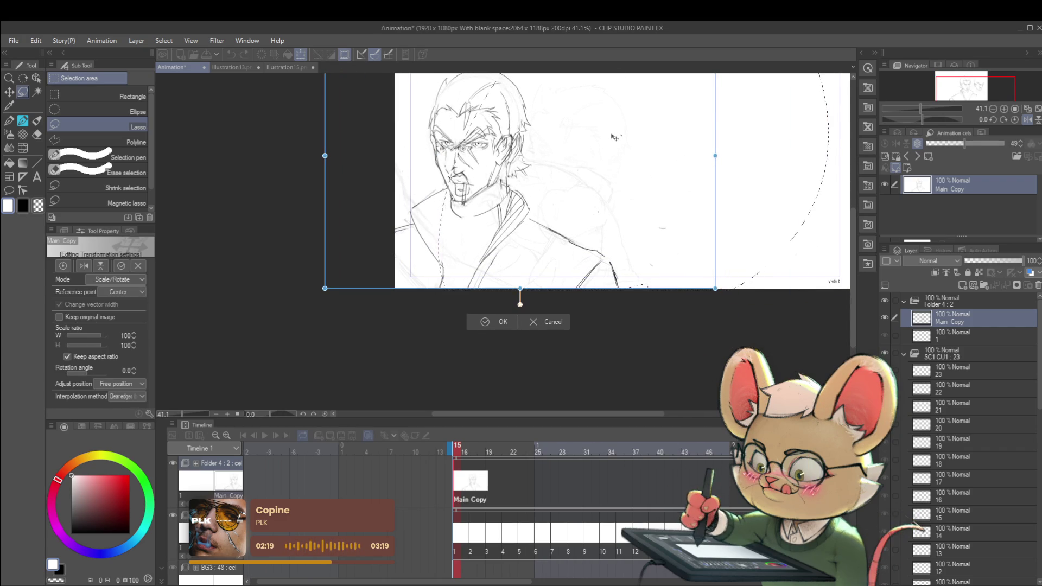
left_click_drag(716, 289, 700, 288)
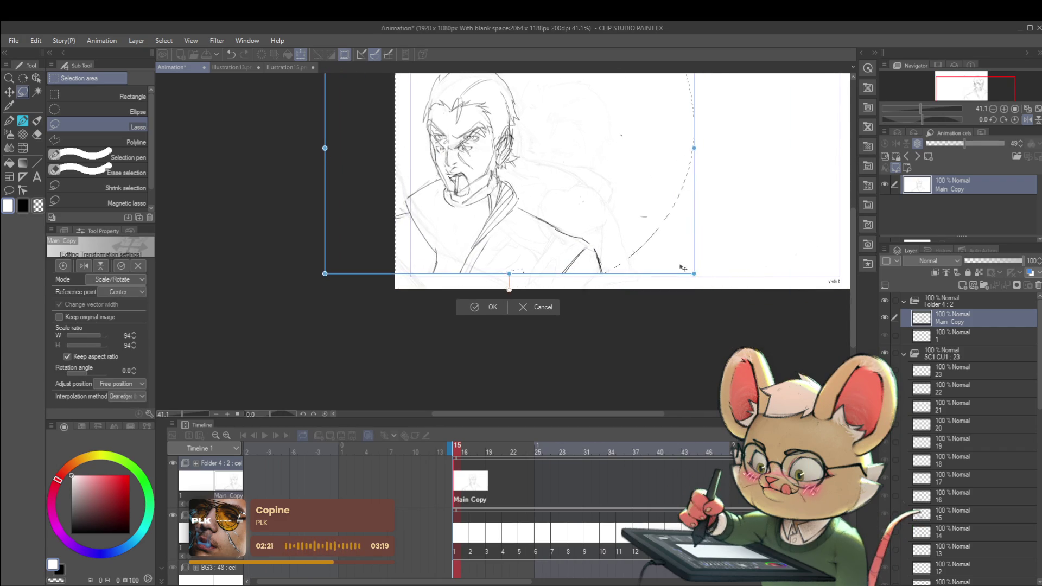
left_click_drag(615, 229, 614, 225)
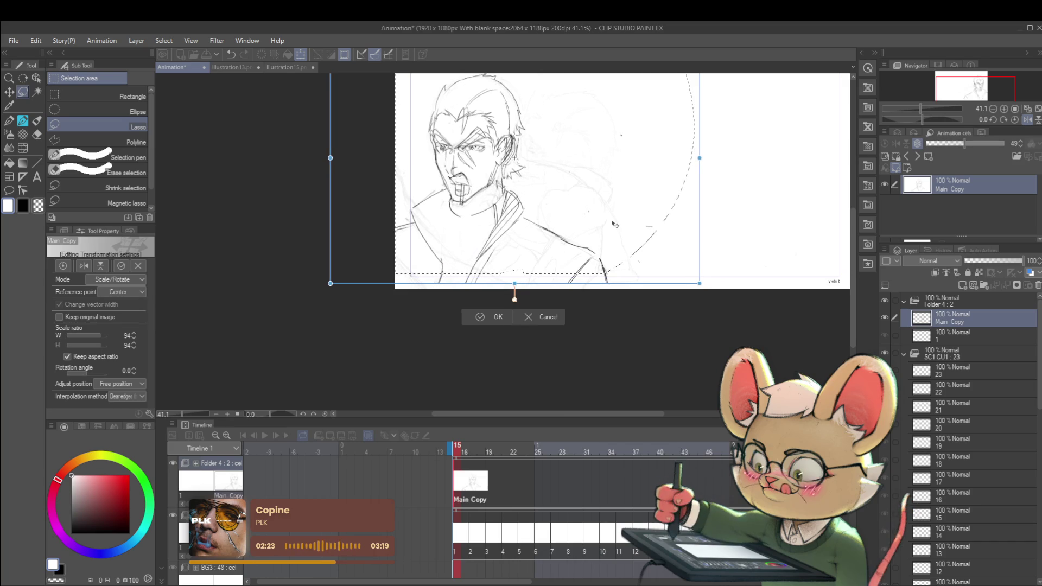
mouse_move(722, 271)
left_mouse_down()
mouse_move(717, 281)
mouse_move(722, 257)
left_mouse_up()
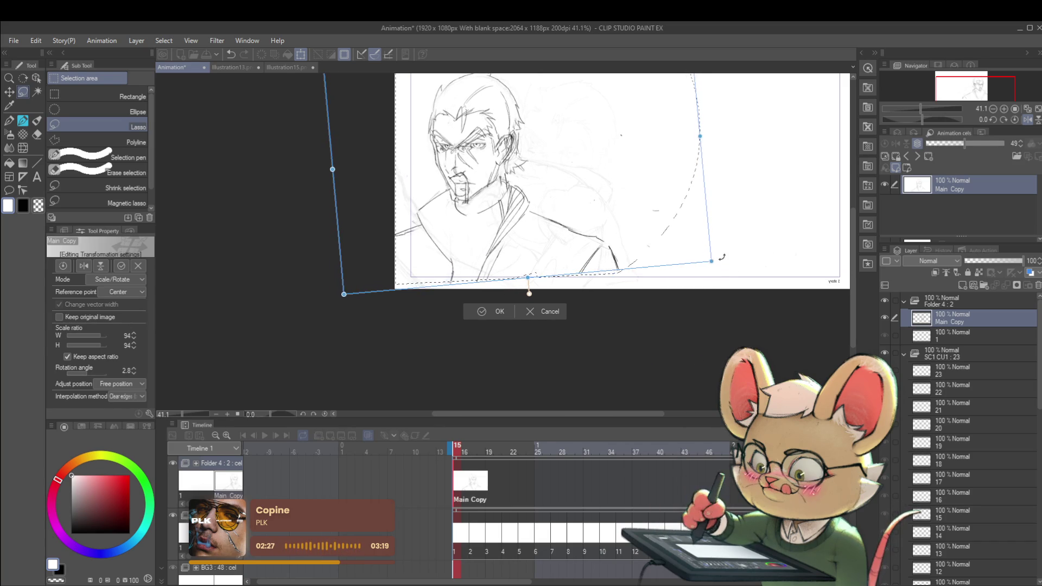
left_click_drag(617, 243, 615, 240)
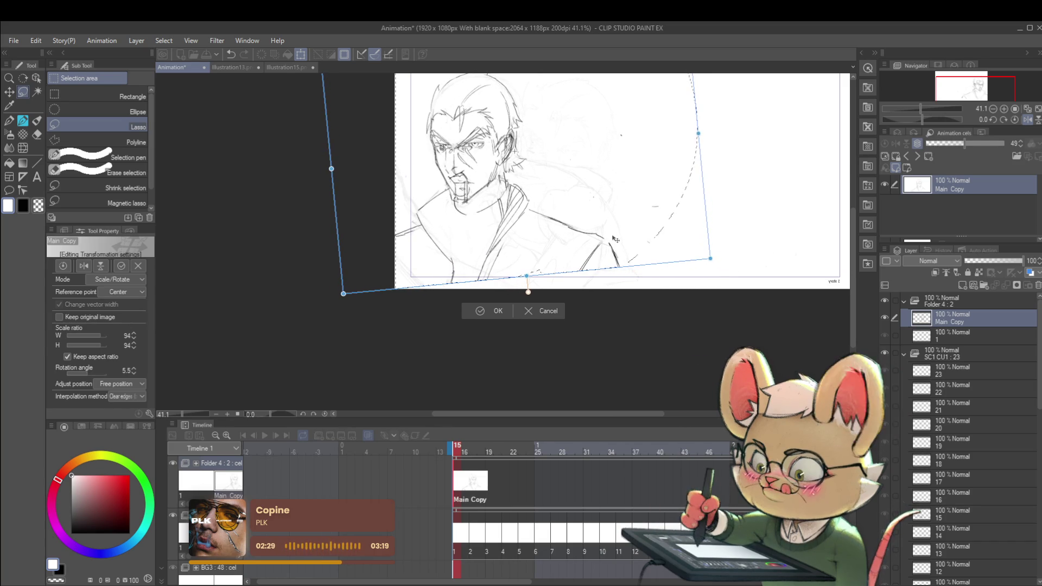
left_click_drag(616, 232, 584, 258)
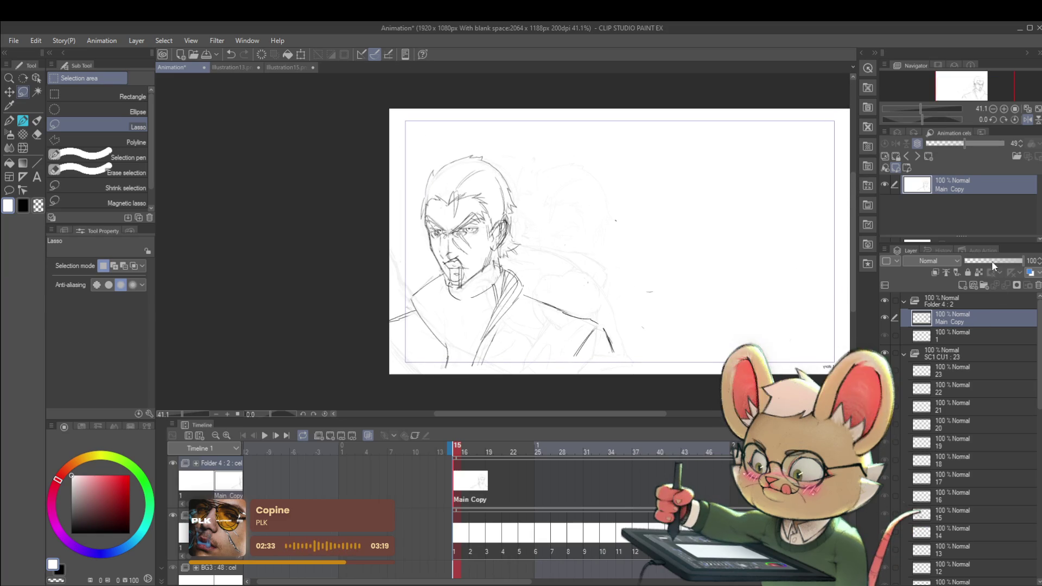
Lower Main Copy's opacity to about 38% and make layer 1 the drawing layer
left_click_drag(991, 261, 987, 261)
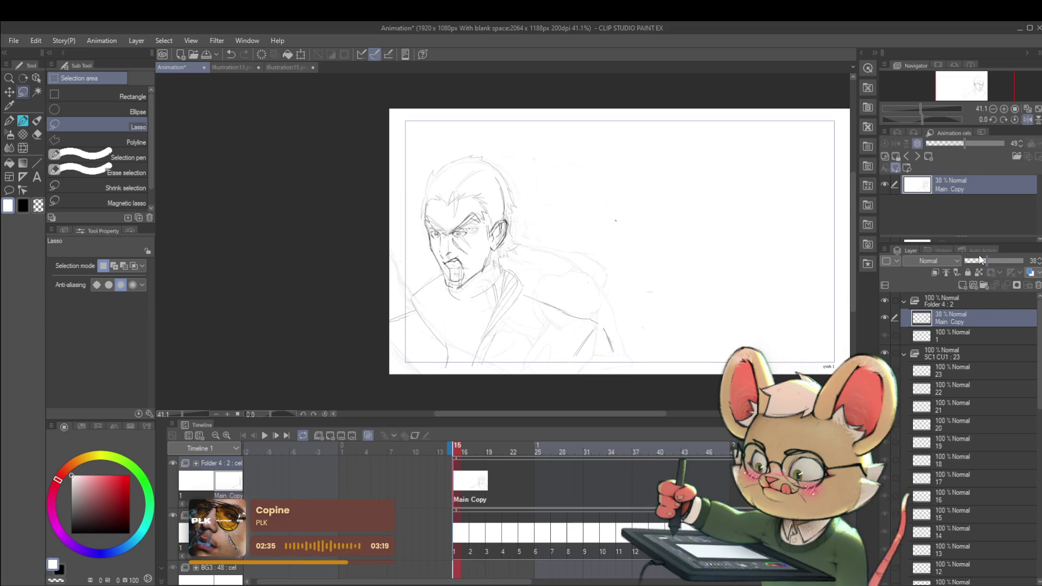
left_click(420, 540)
scroll(465, 211, "up", 1)
scroll(478, 219, "up", 5)
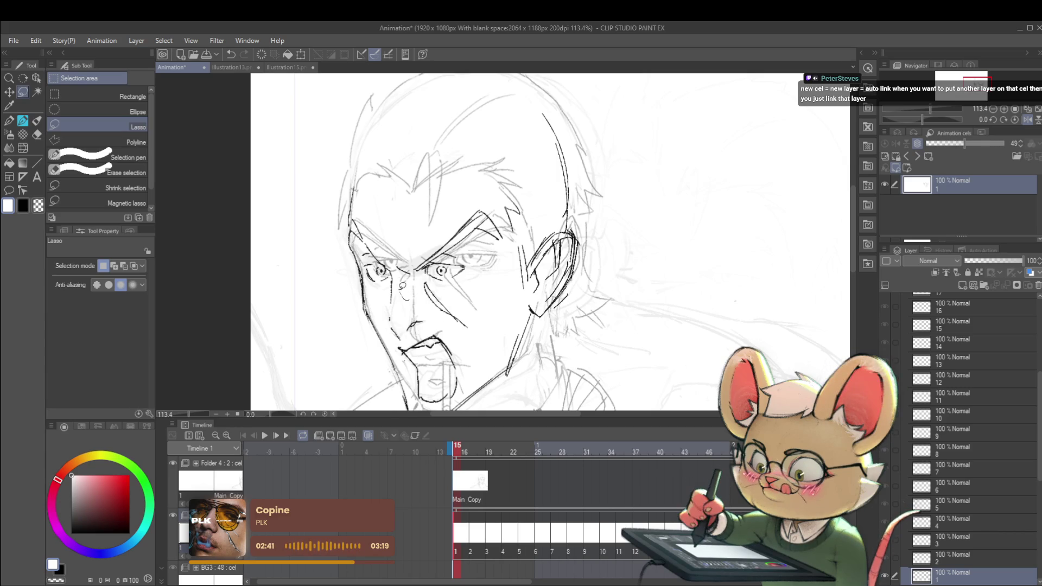
Move the lassoed eye strokes up and to the right
key("ctrl+t")
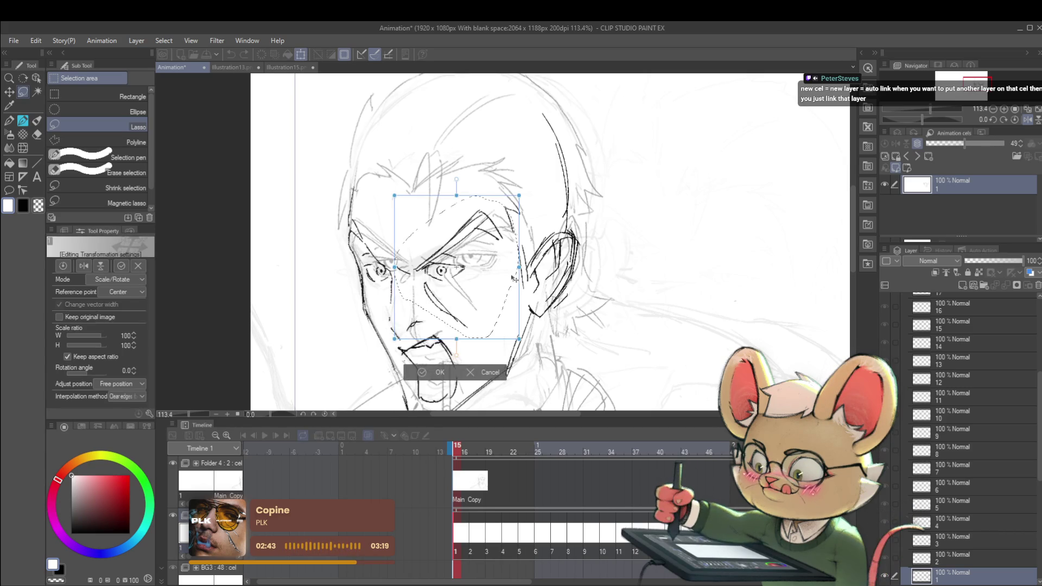
left_click_drag(458, 267, 480, 259)
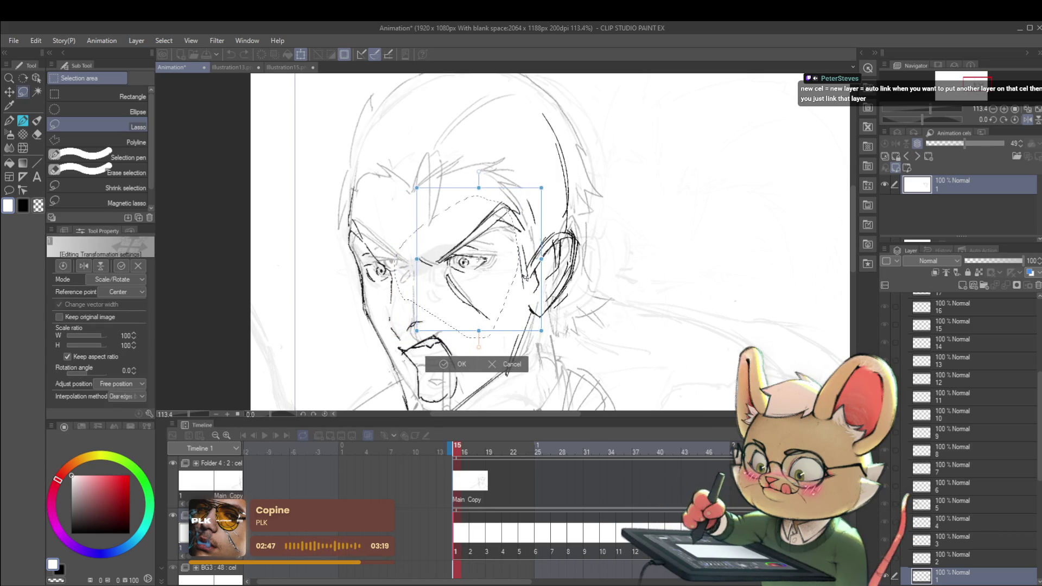
key("Return")
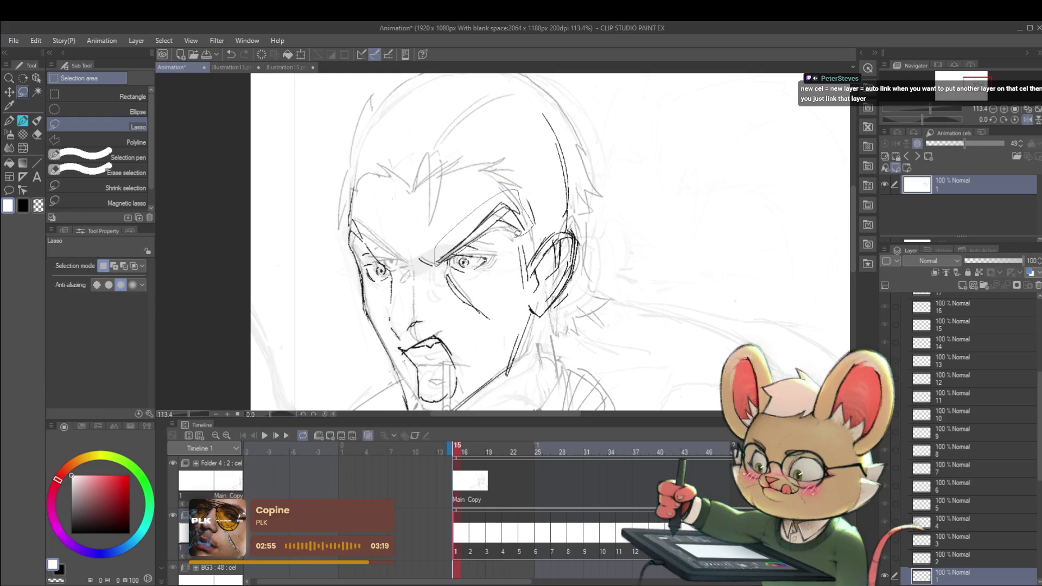
Skew the eyebrow down-left and narrow it, reducing its tilt
key("ctrl+t")
left_click_drag(534, 189, 520, 239)
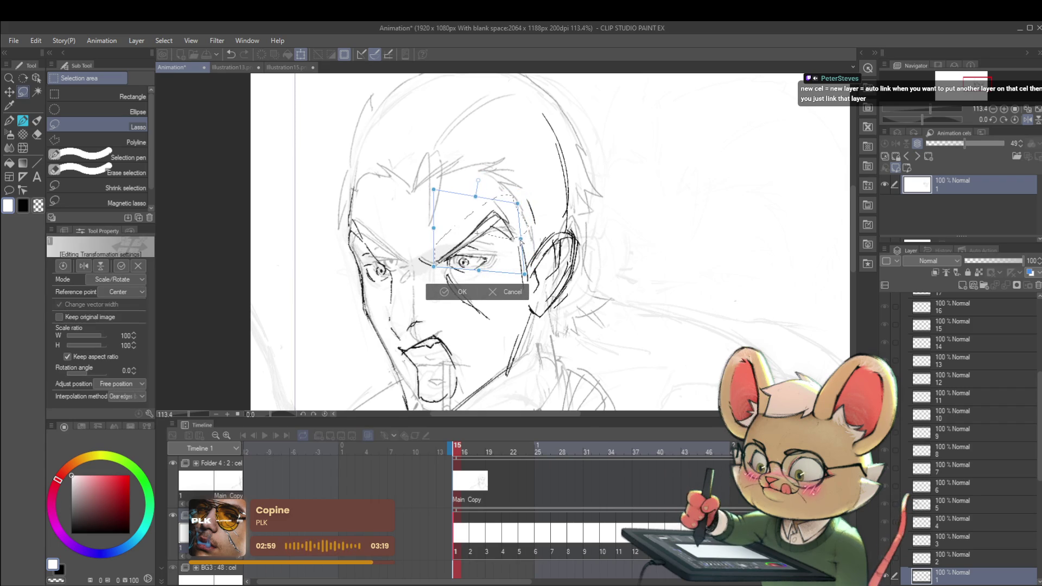
left_click_drag(521, 238, 514, 233)
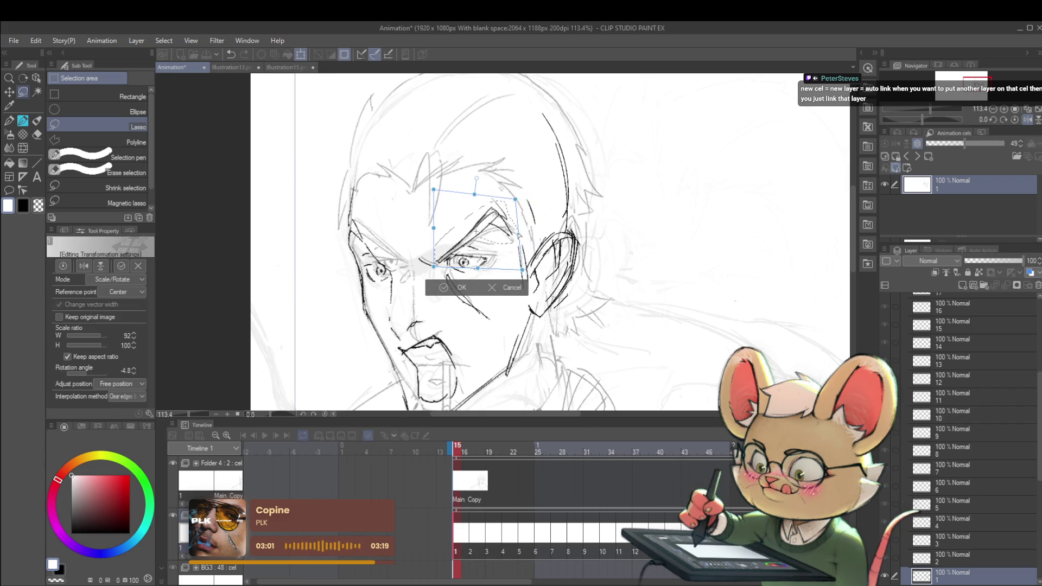
left_click_drag(475, 196, 472, 196)
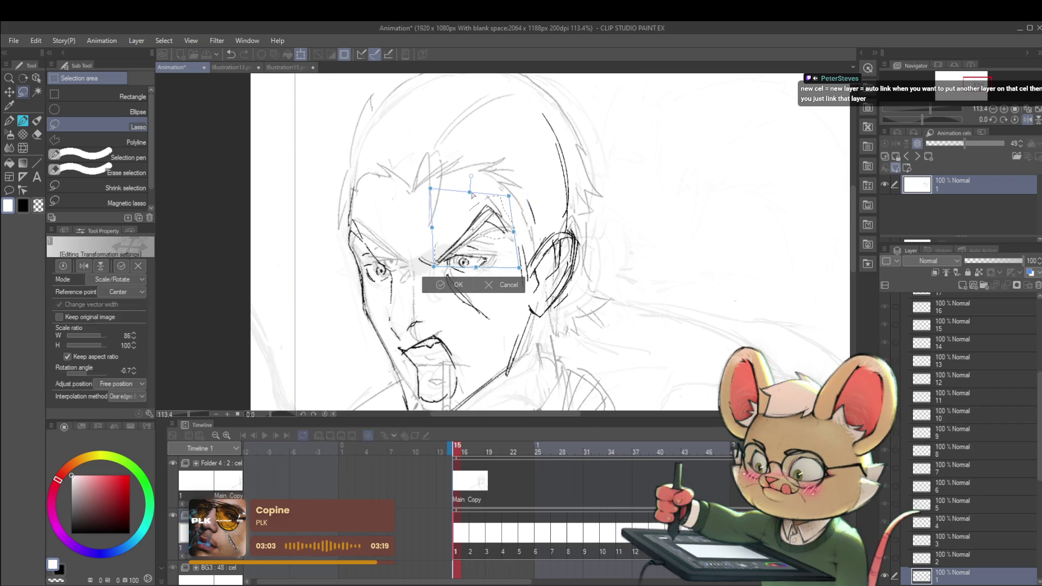
key("Return")
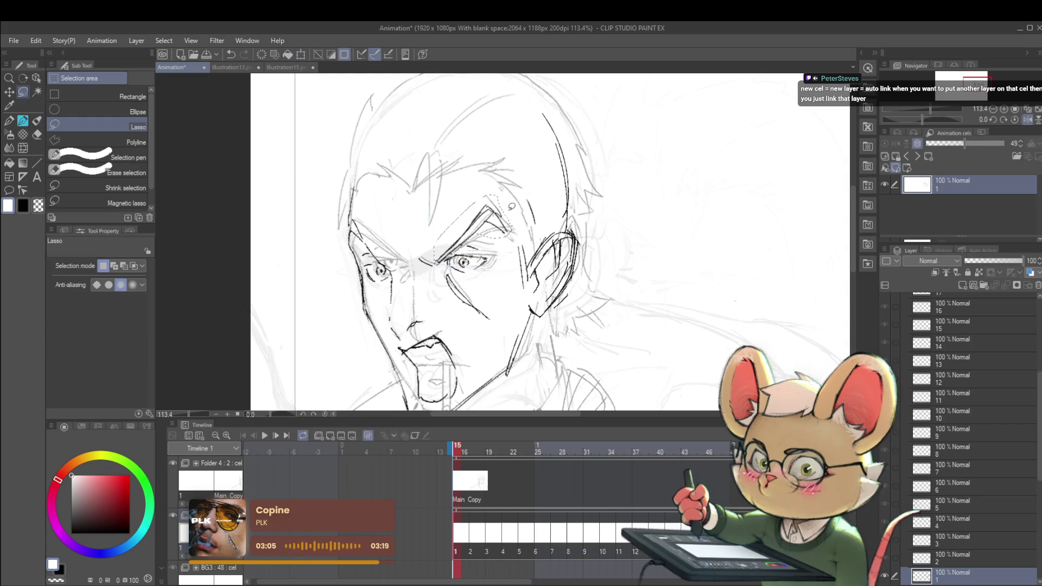
scroll(487, 277, "up", 3)
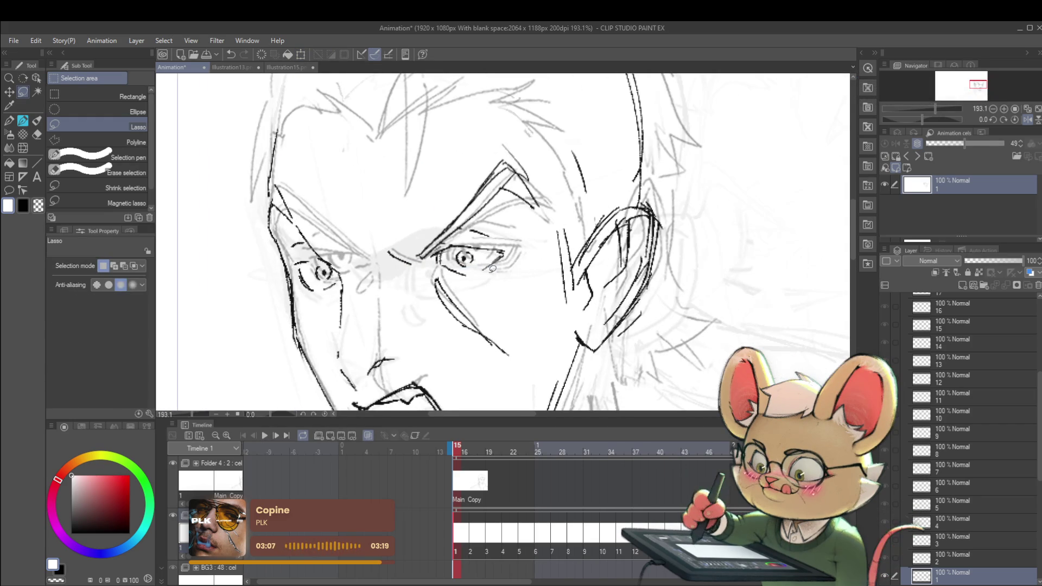
scroll(492, 268, "down", 4)
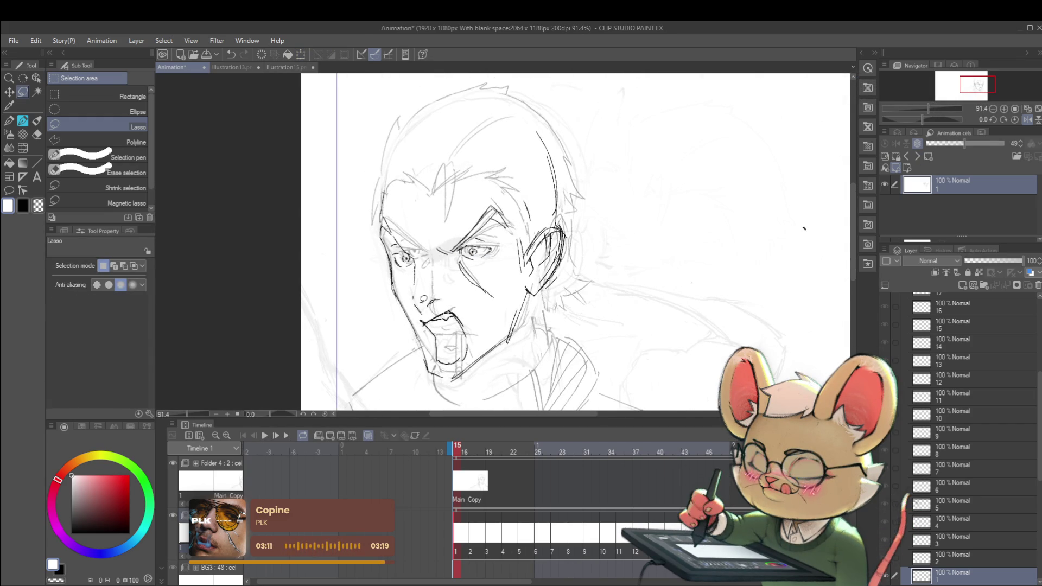
Redraw the nose line, the left cheek contour, and a small mark near the temple
left_click_drag(431, 296, 446, 310)
left_click_drag(402, 274, 421, 317)
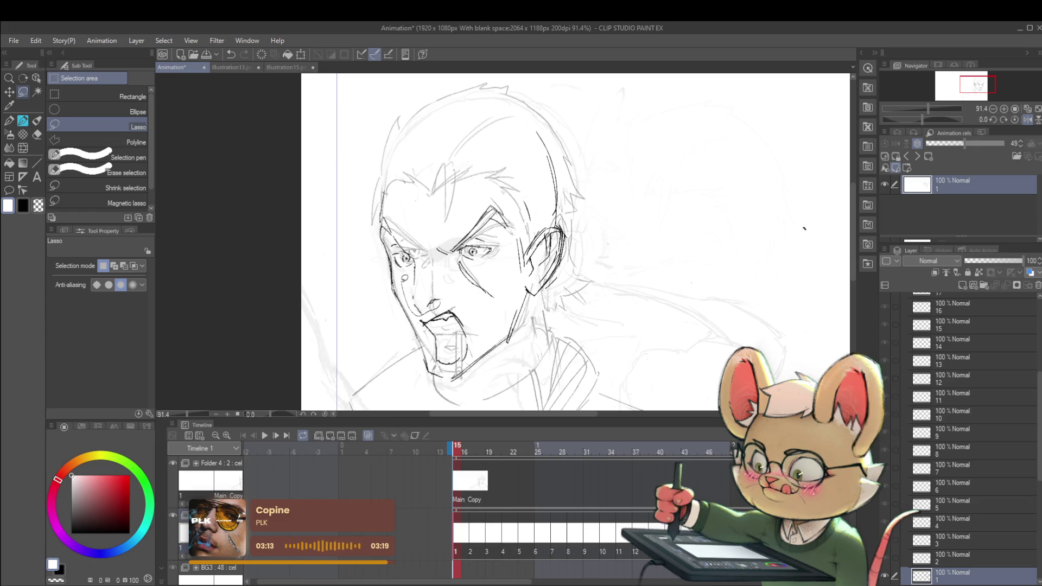
left_click_drag(385, 234, 395, 245)
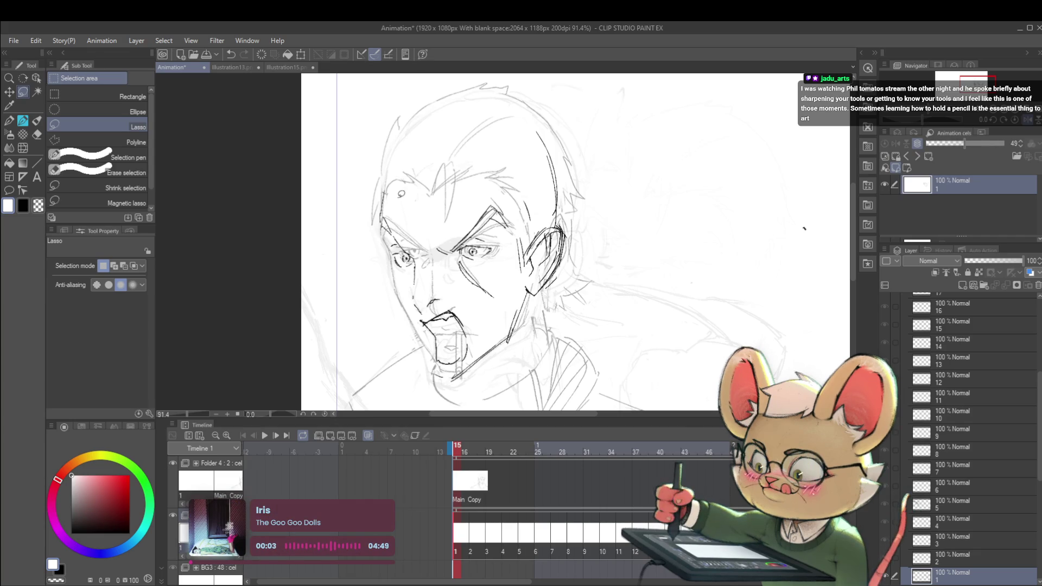
key("p")
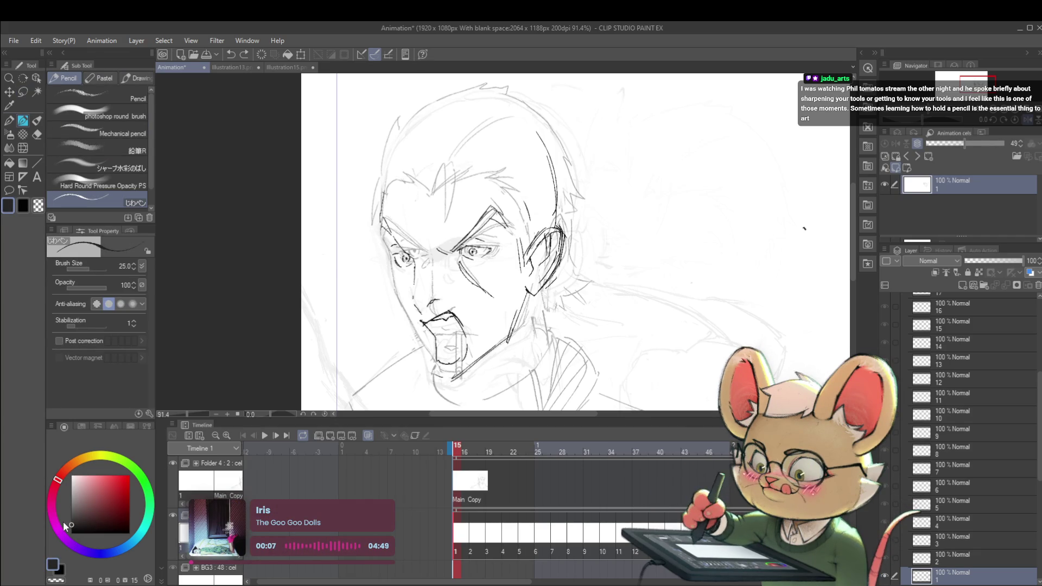
left_click_drag(598, 300, 599, 268)
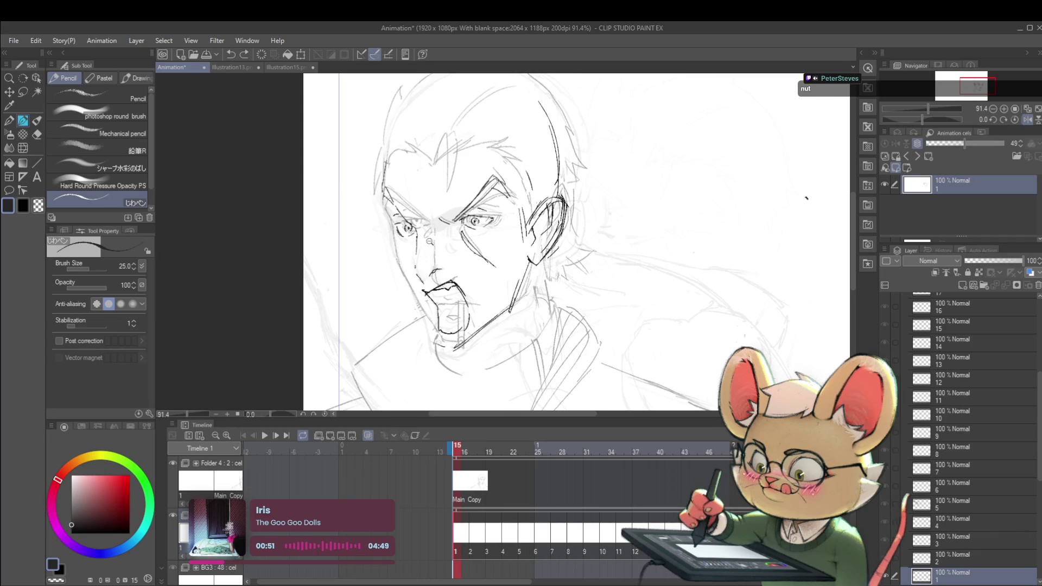
scroll(423, 194, "up", 1)
Lasso the left side of the face, widen it slightly leftward, and shift it right
key("m")
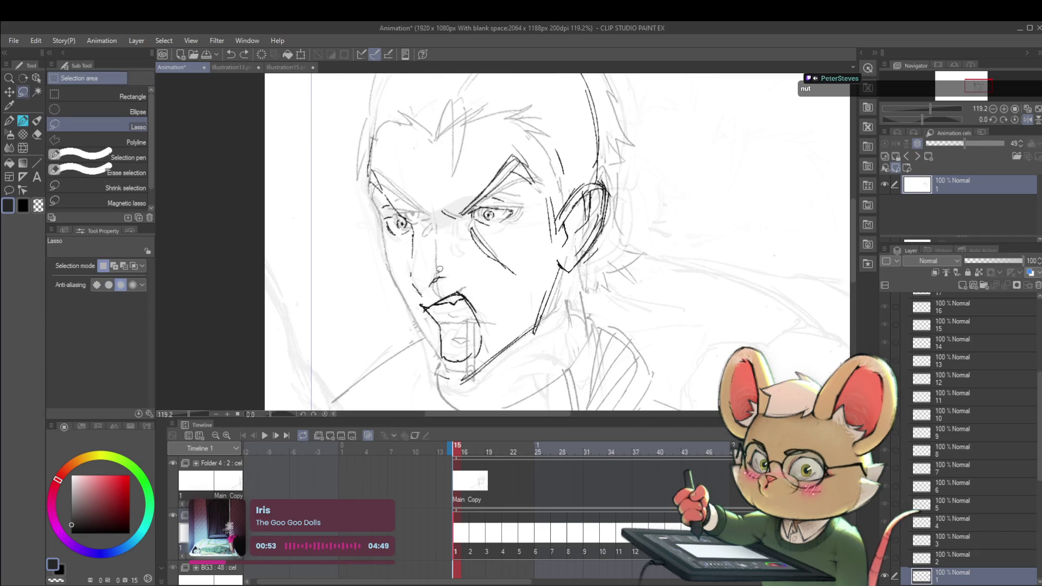
left_click_drag(363, 191, 443, 183)
key("ctrl+t")
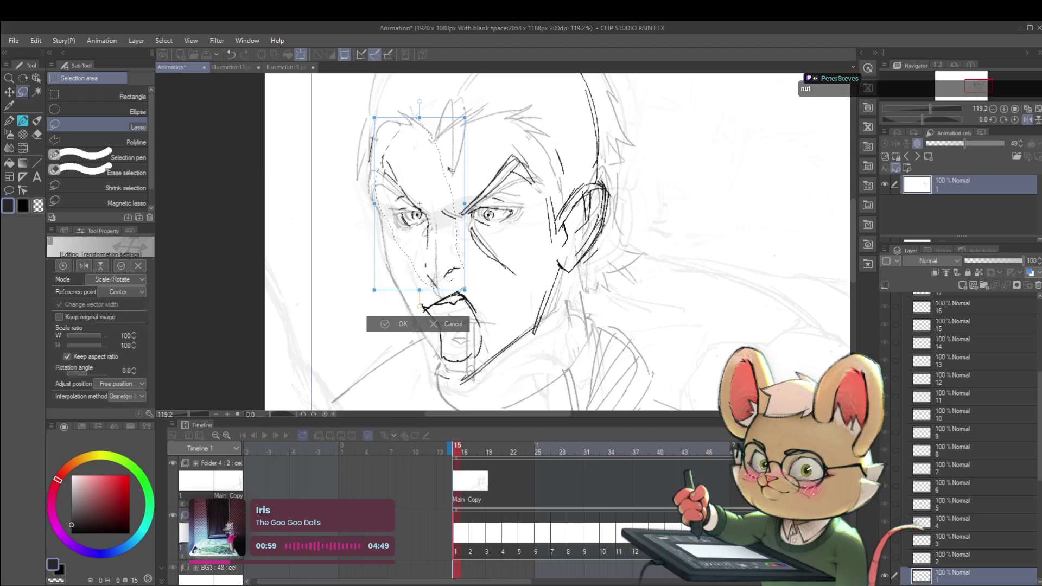
left_click_drag(374, 203, 368, 206)
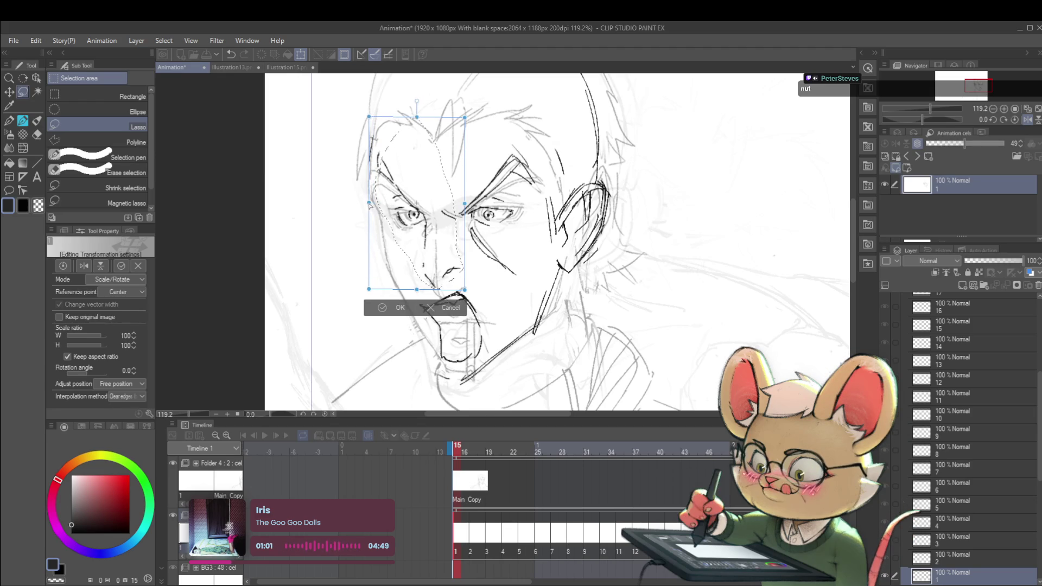
left_click_drag(444, 189, 449, 188)
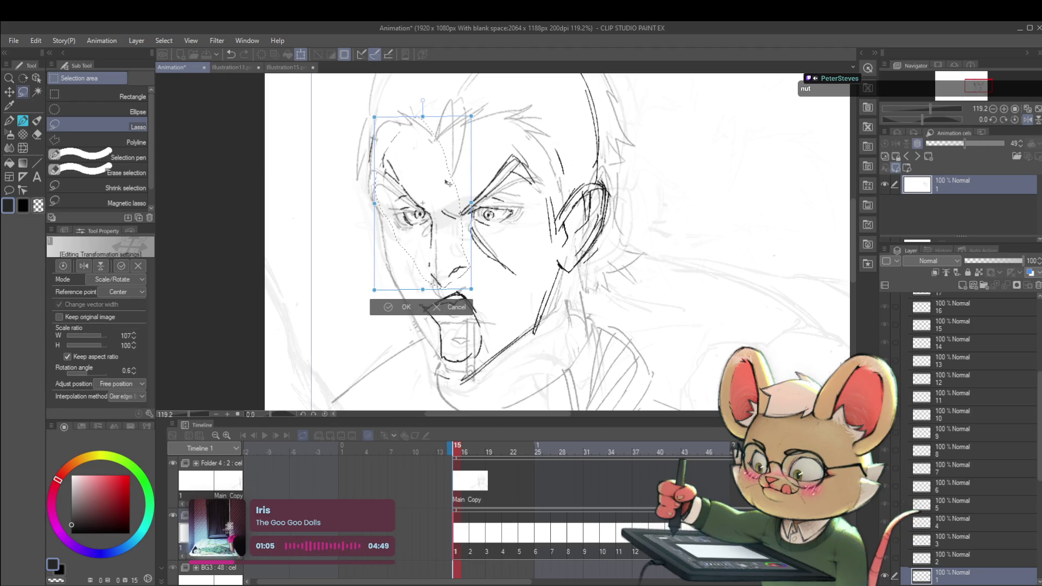
key("Return")
scroll(792, 174, "down", 3)
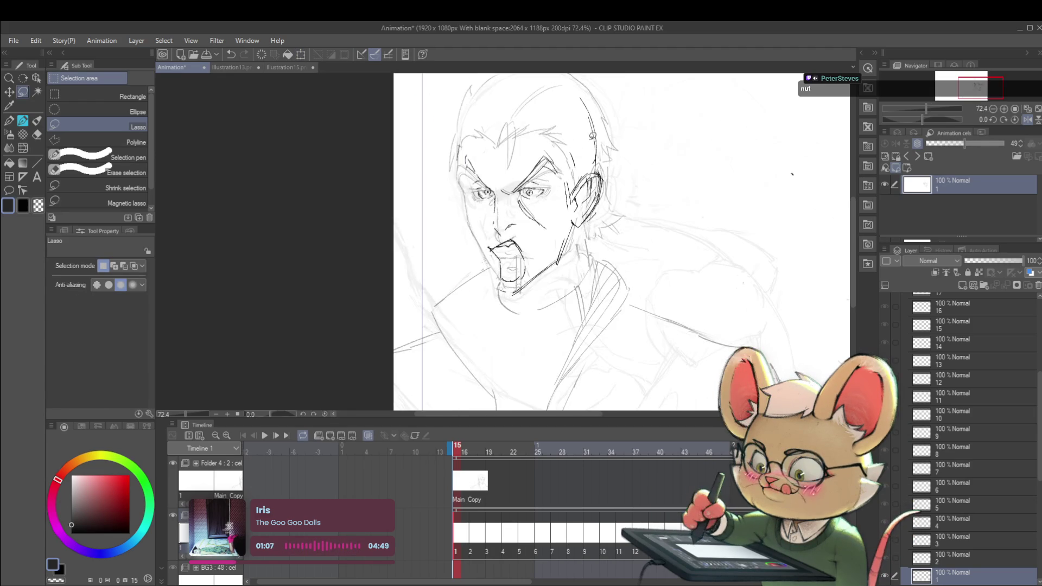
scroll(543, 225, "up", 2)
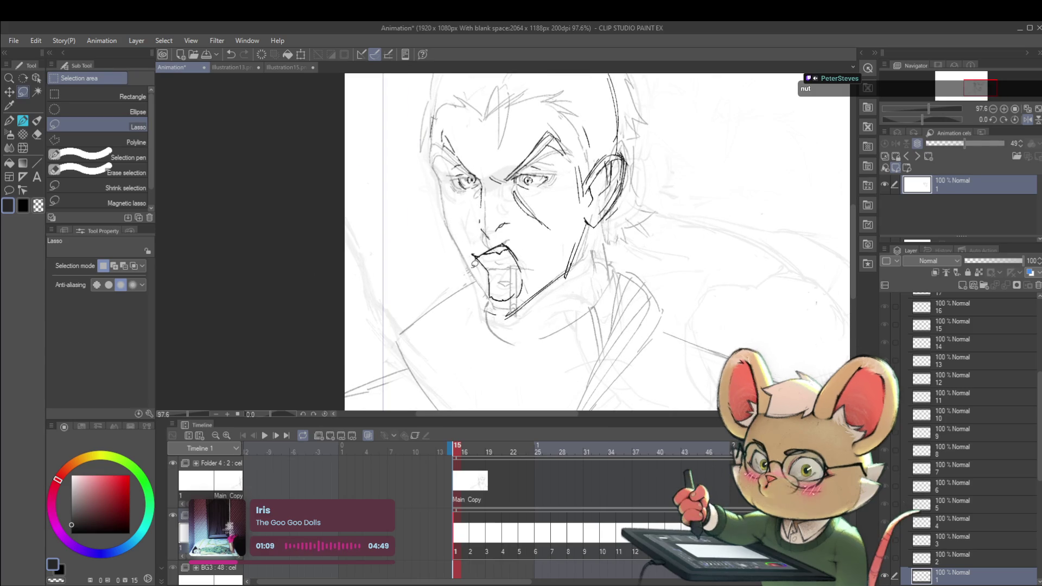
Squash the shouting mouth shorter and move it lower on the face
mouse_move(470, 249)
left_mouse_down()
mouse_move(473, 261)
mouse_move(483, 243)
mouse_move(534, 268)
left_mouse_up()
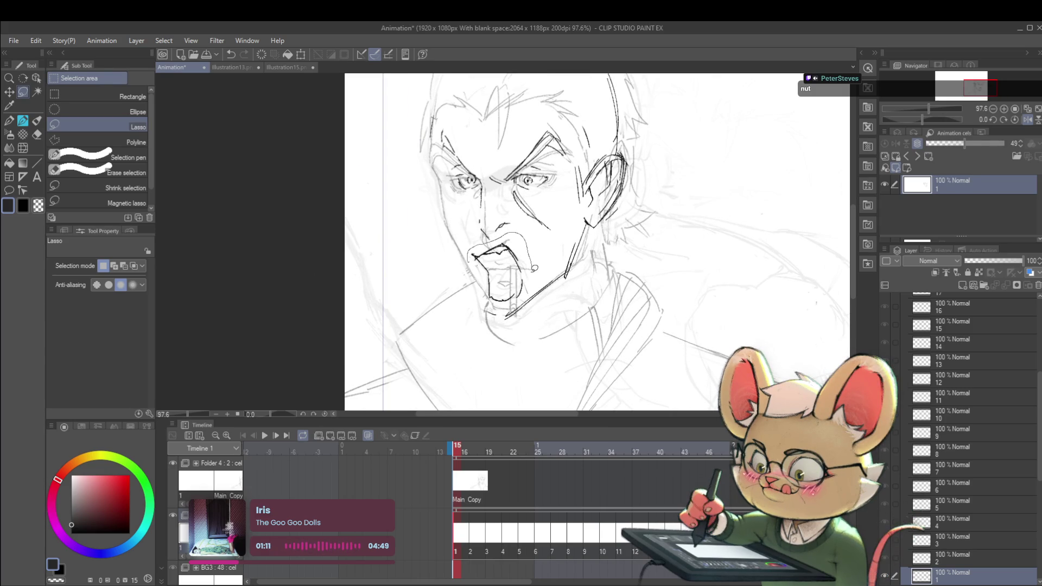
key("ctrl+t")
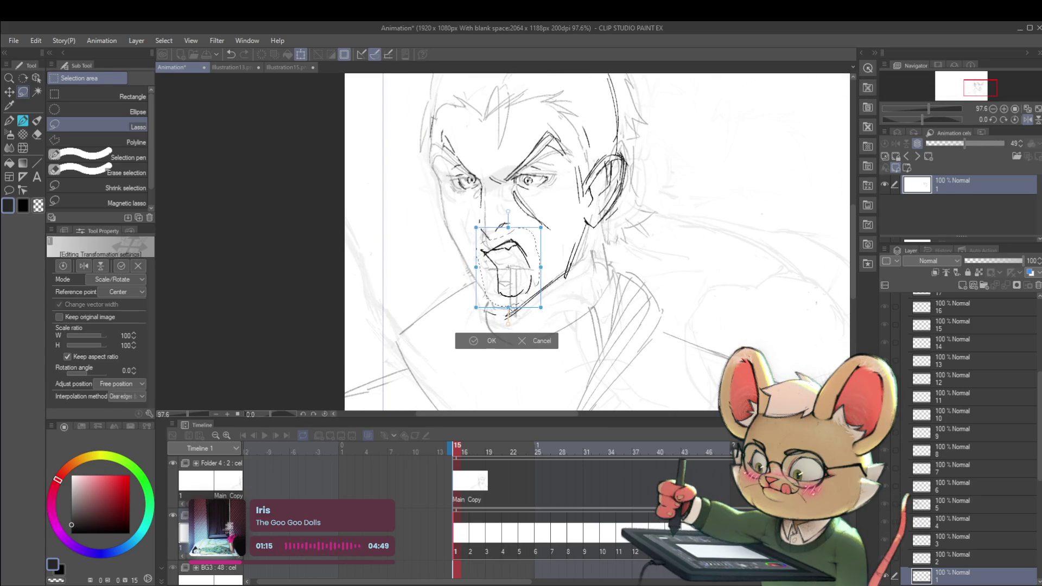
left_click_drag(507, 307, 506, 291)
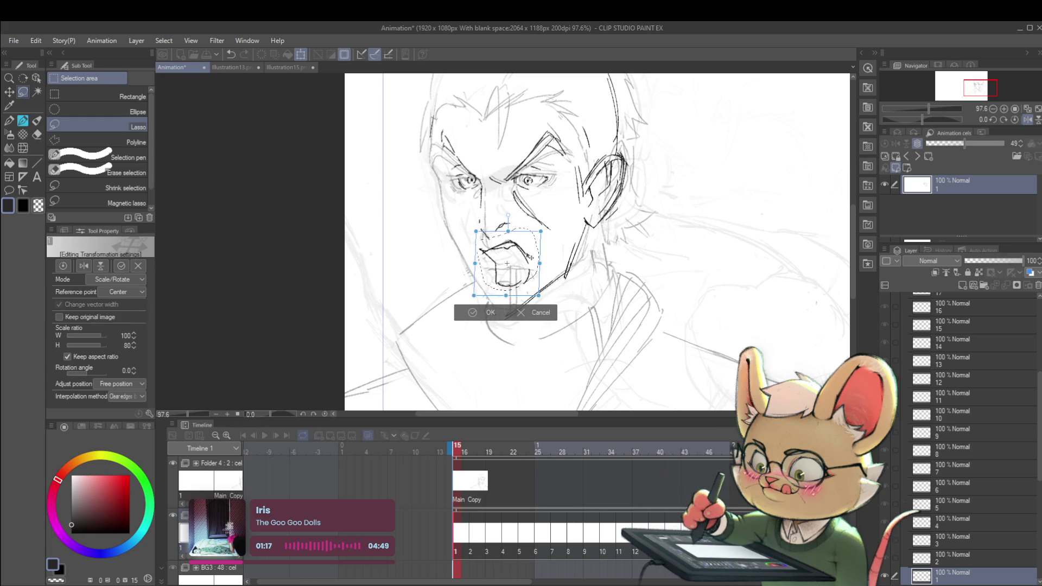
left_click_drag(529, 252, 531, 255)
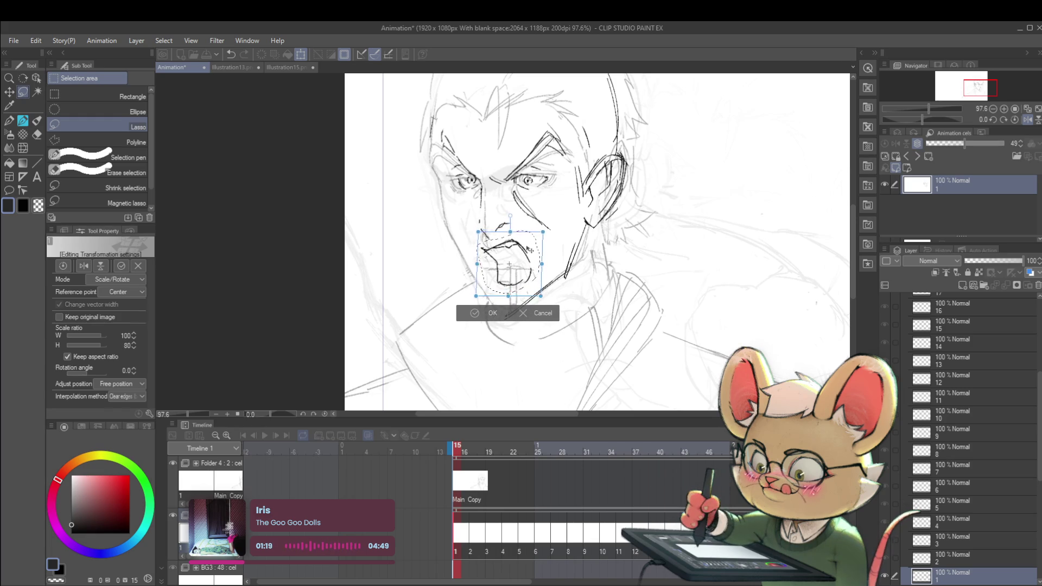
left_click_drag(530, 257, 535, 263)
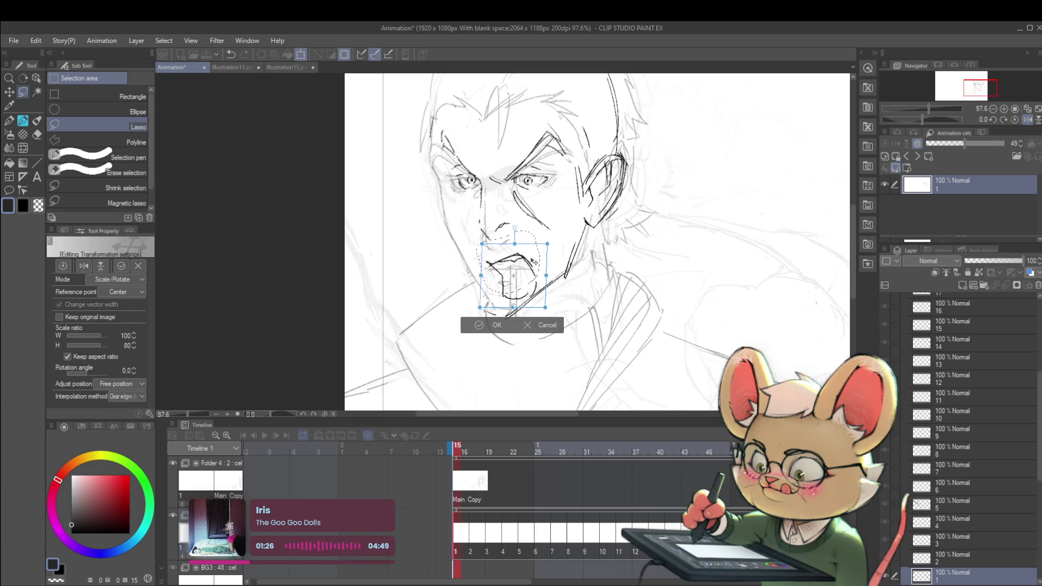
key("Return")
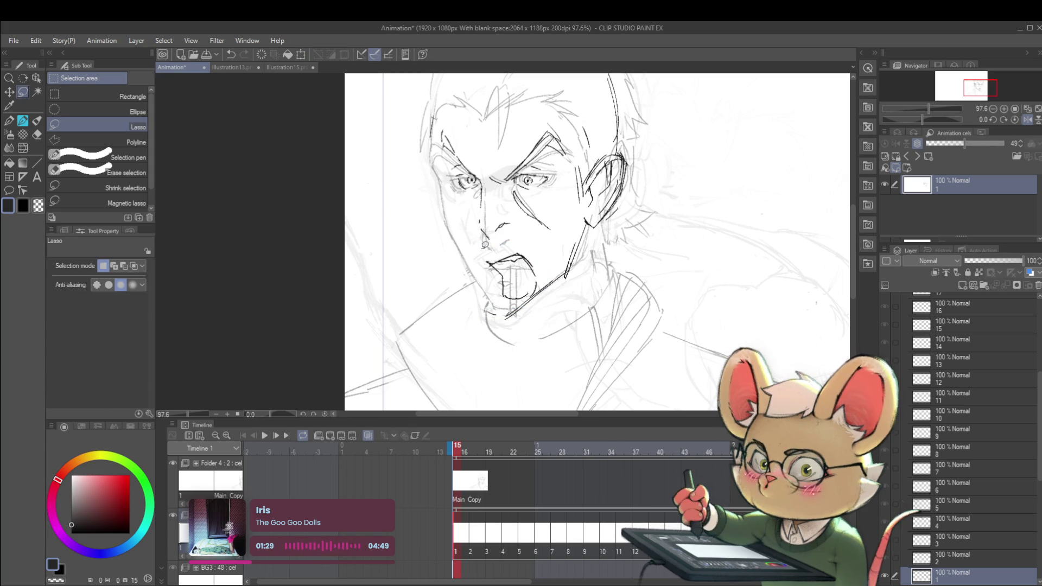
Commit a transform of the selected nose area and switch to the Pencil
key("ctrl+t")
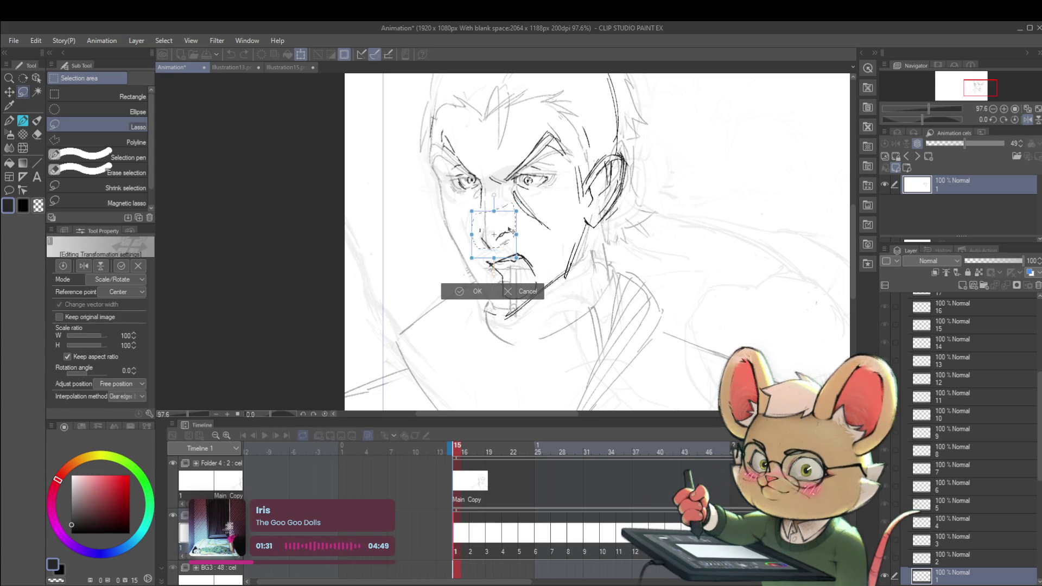
key("Return")
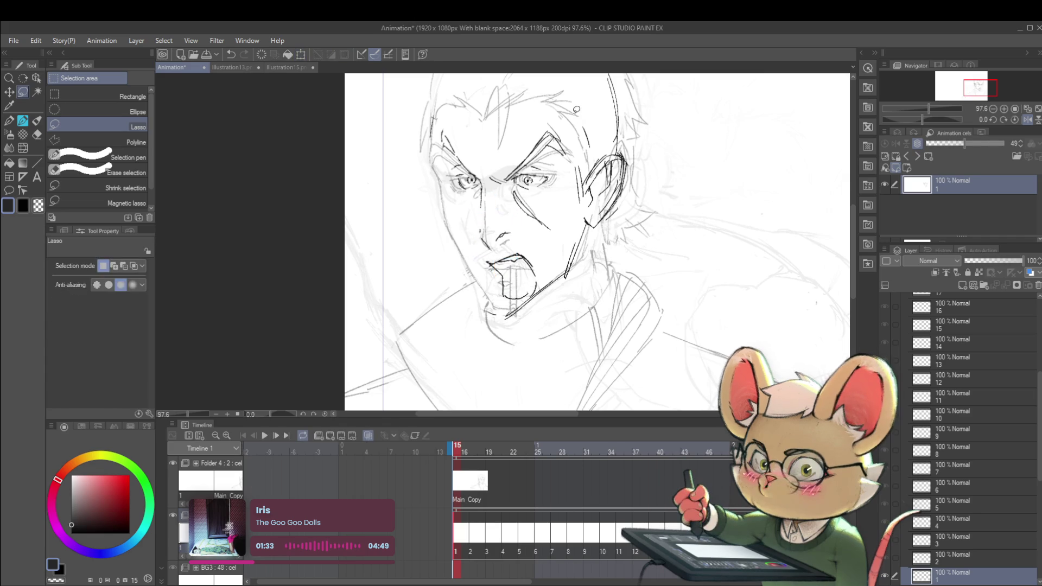
key("p")
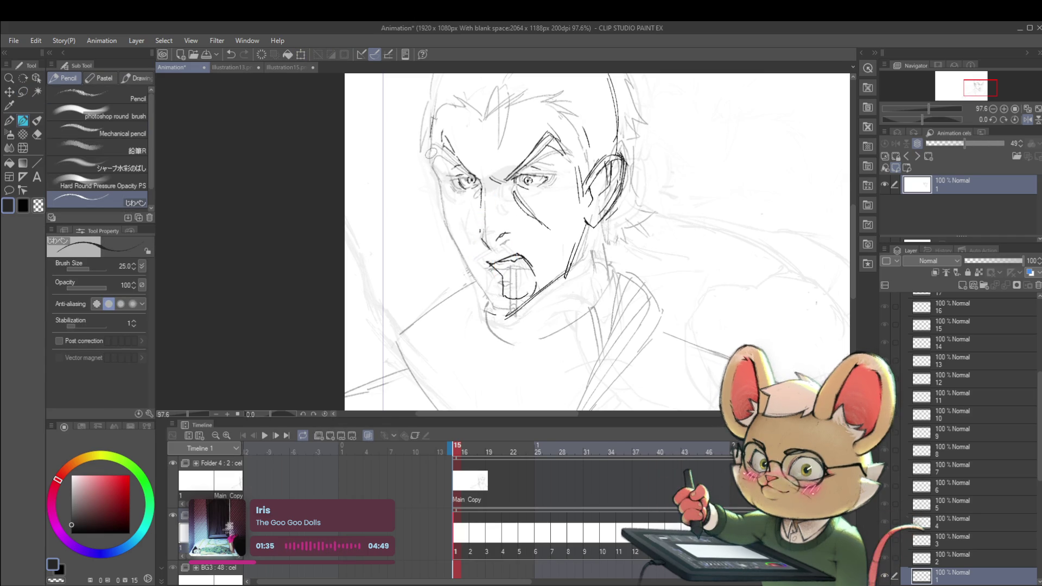
Darken the left face edge and trace the left cheek contour in pencil
left_click_drag(431, 122, 434, 142)
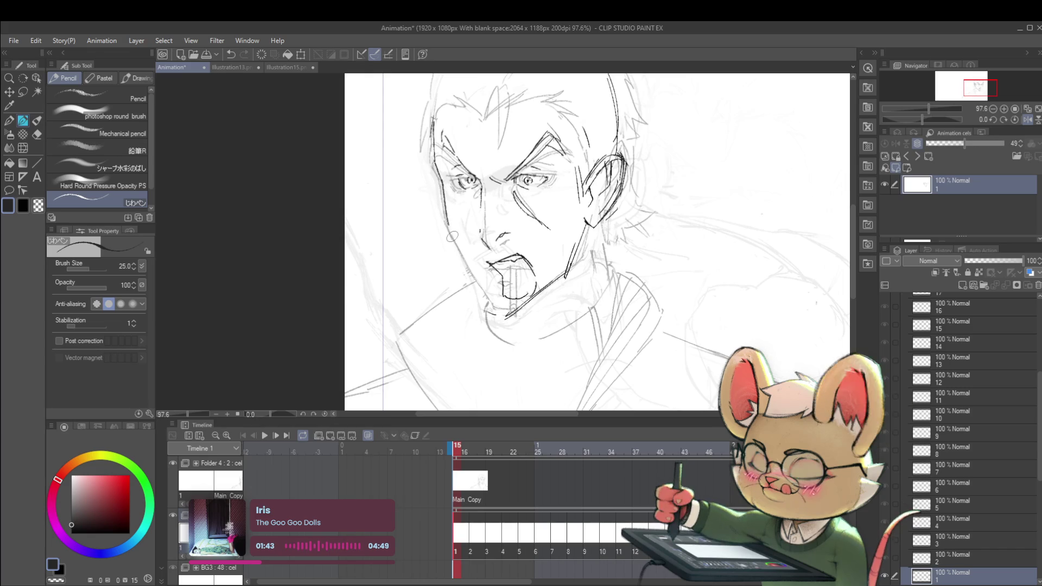
left_click_drag(445, 217, 456, 241)
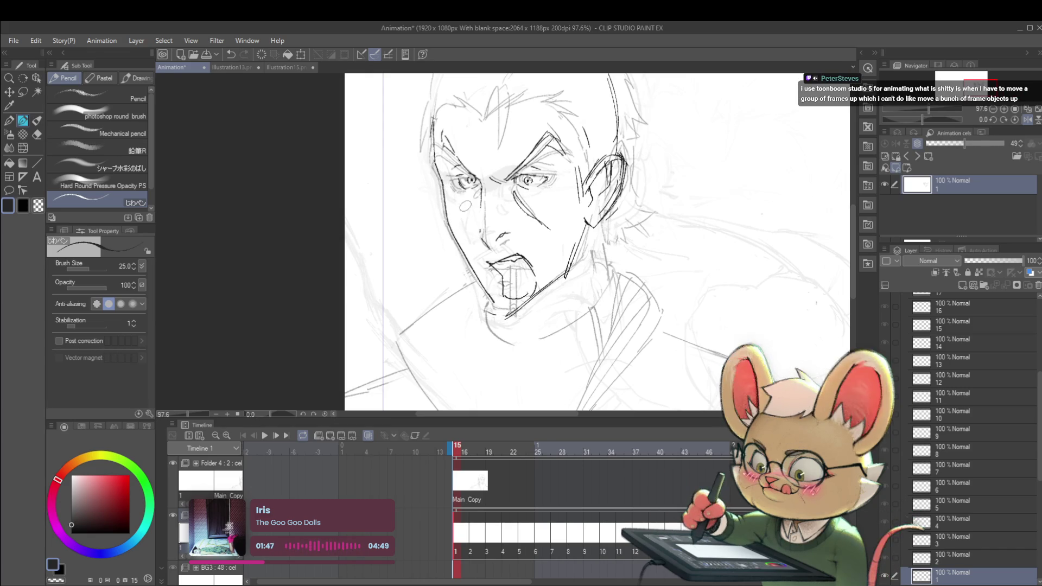
scroll(465, 206, "down", 2)
scroll(464, 207, "down", 1)
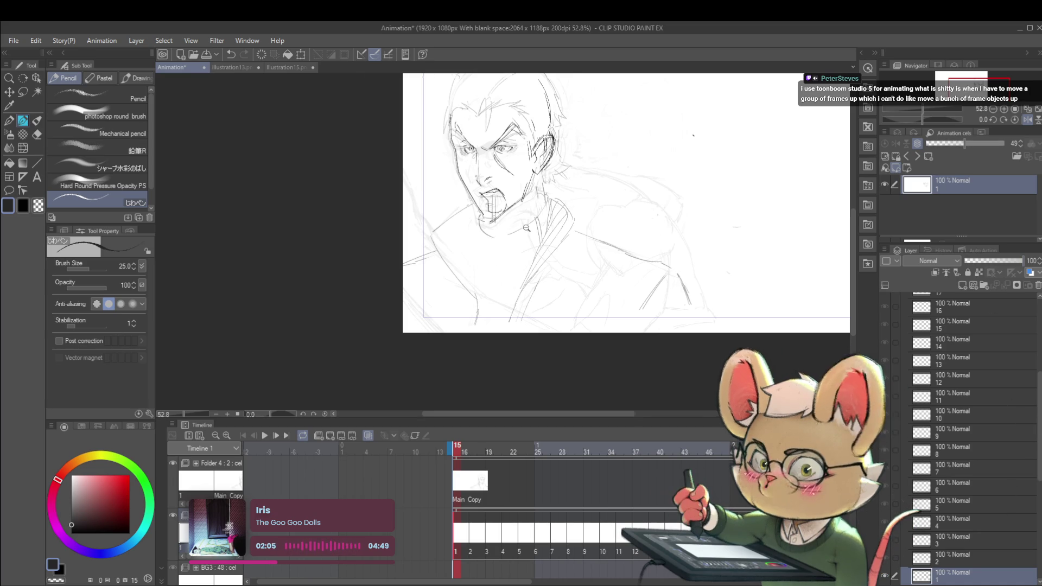
scroll(502, 221, "up", 3)
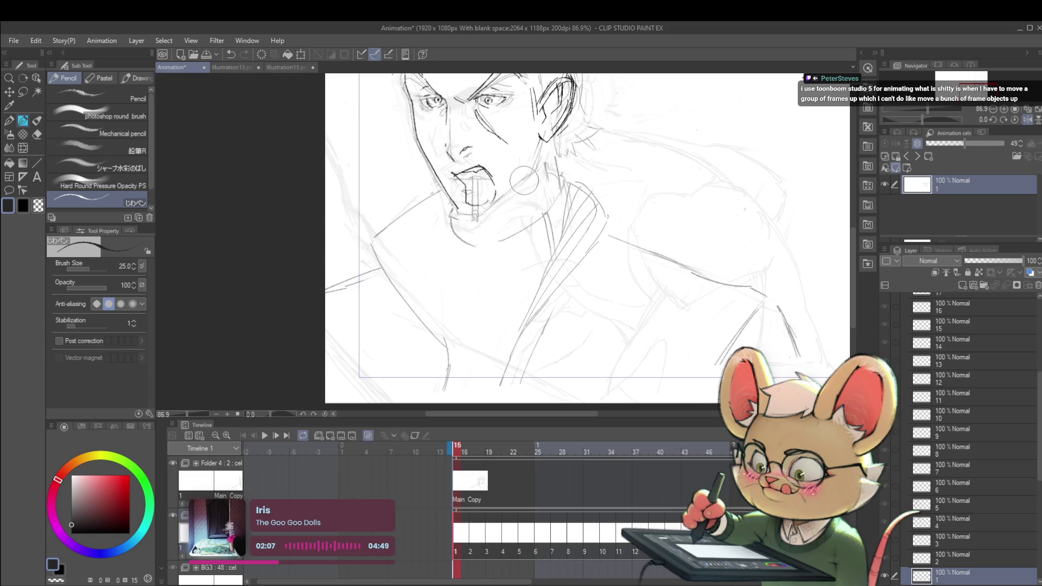
Draw a longer vertical neck line, replacing the first attempt, and add a small chin mark
left_click_drag(540, 139, 539, 170)
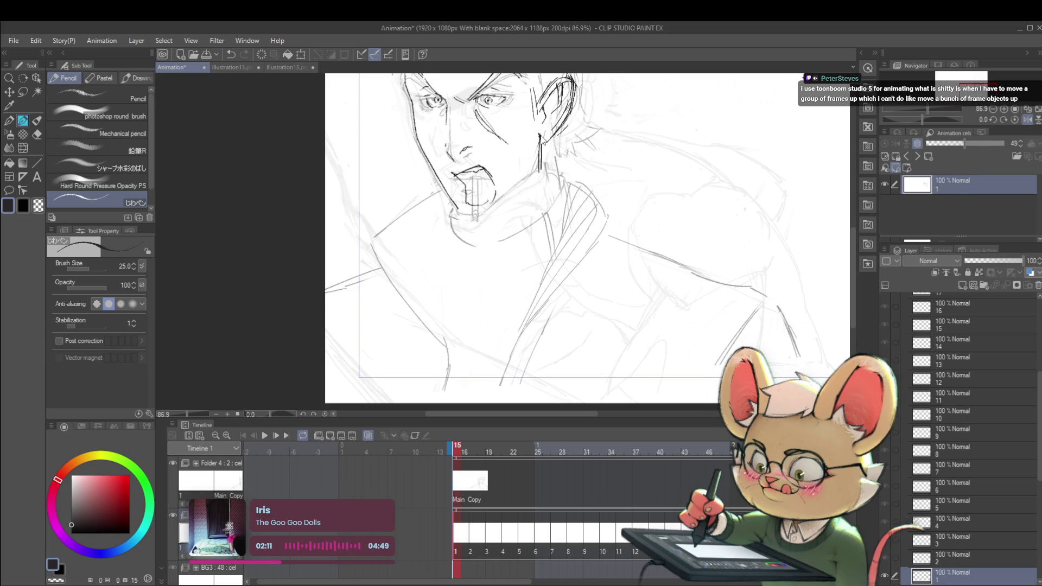
key("ctrl+z")
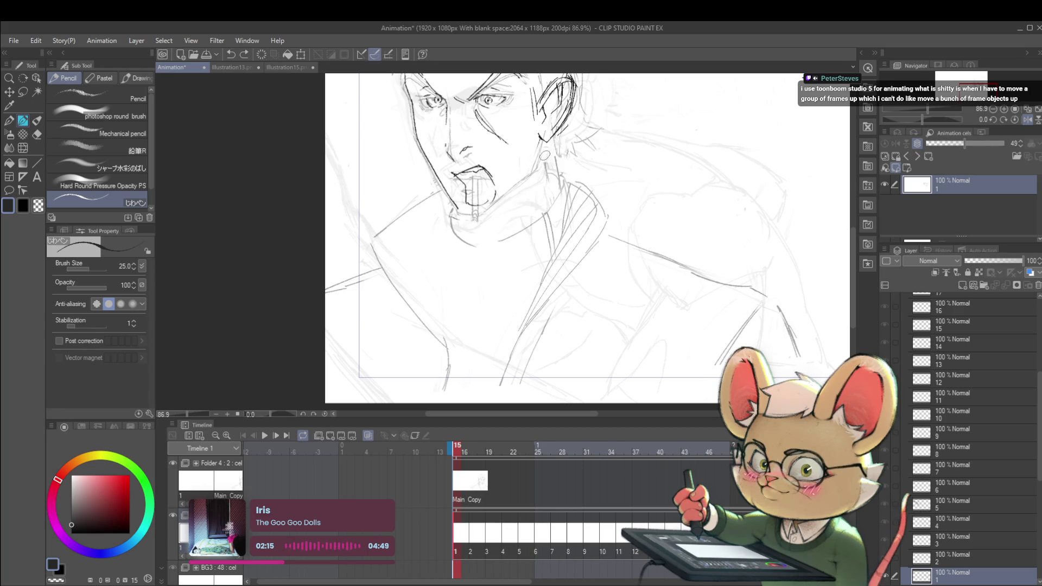
left_click_drag(544, 140, 542, 173)
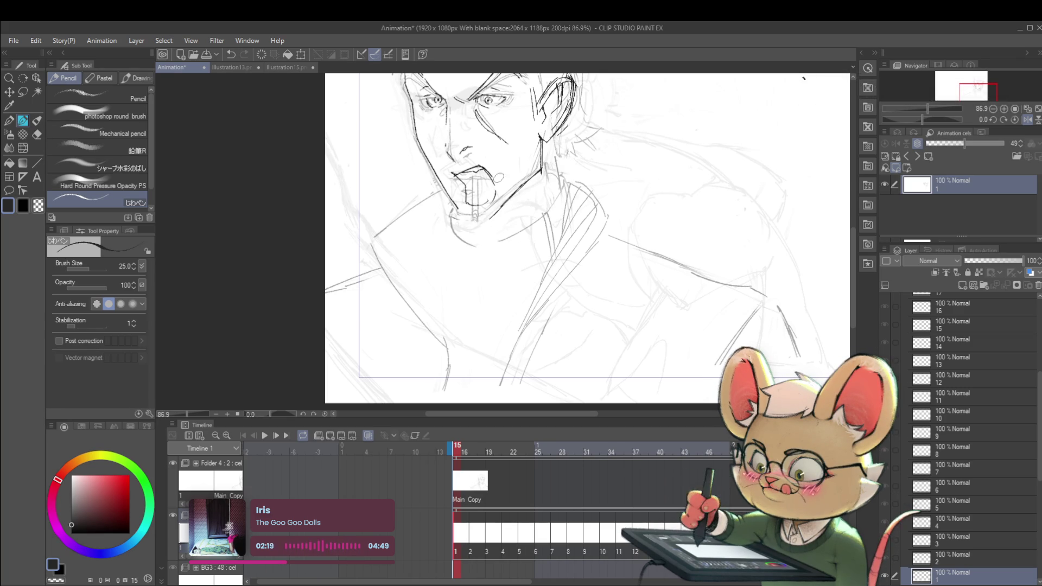
left_click_drag(457, 210, 470, 220)
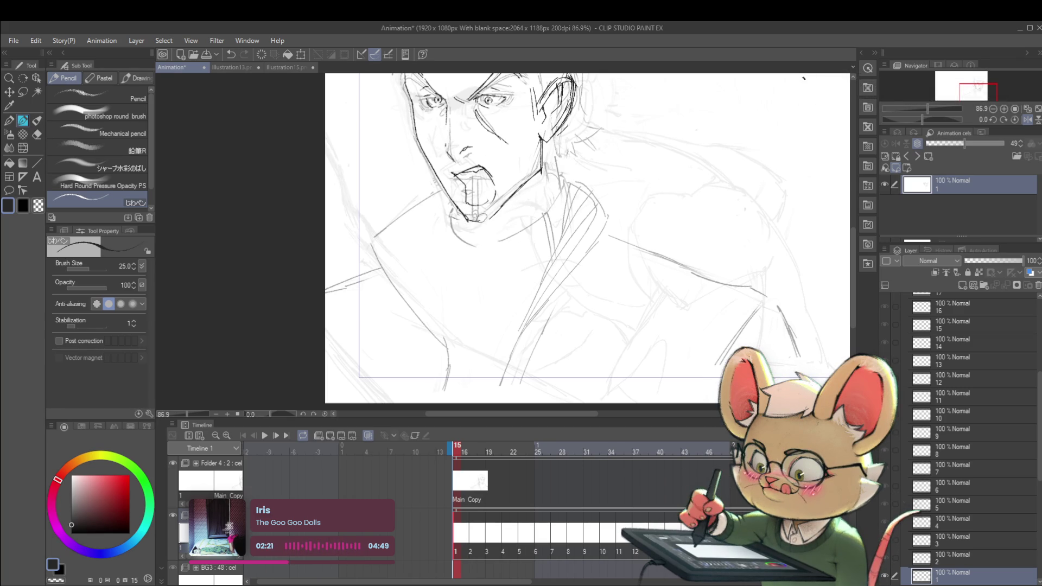
scroll(505, 214, "down", 4)
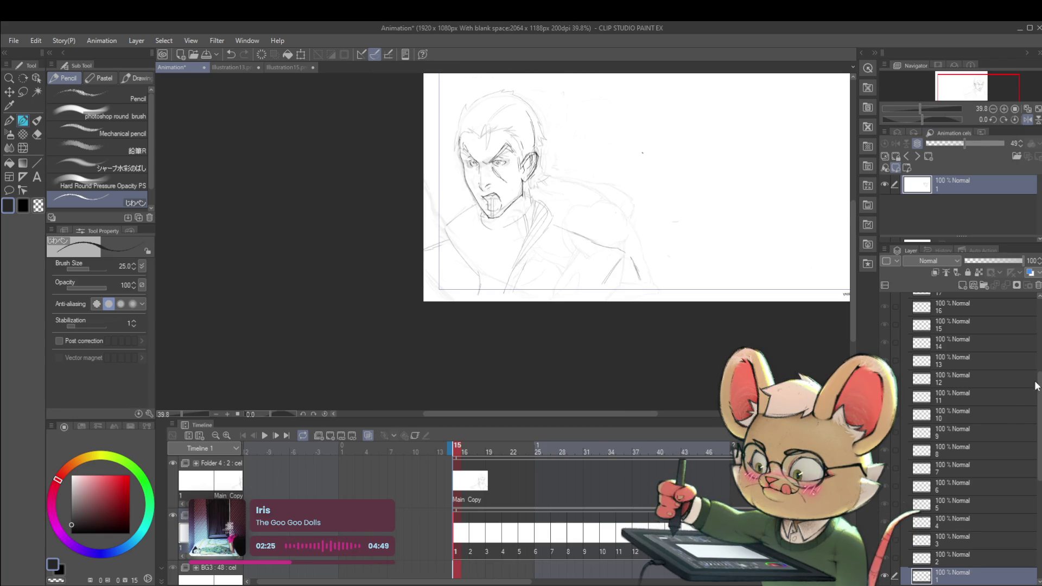
Hide and re-show Folder 4:2 to compare the drawing
left_click_drag(1038, 392, 1038, 312)
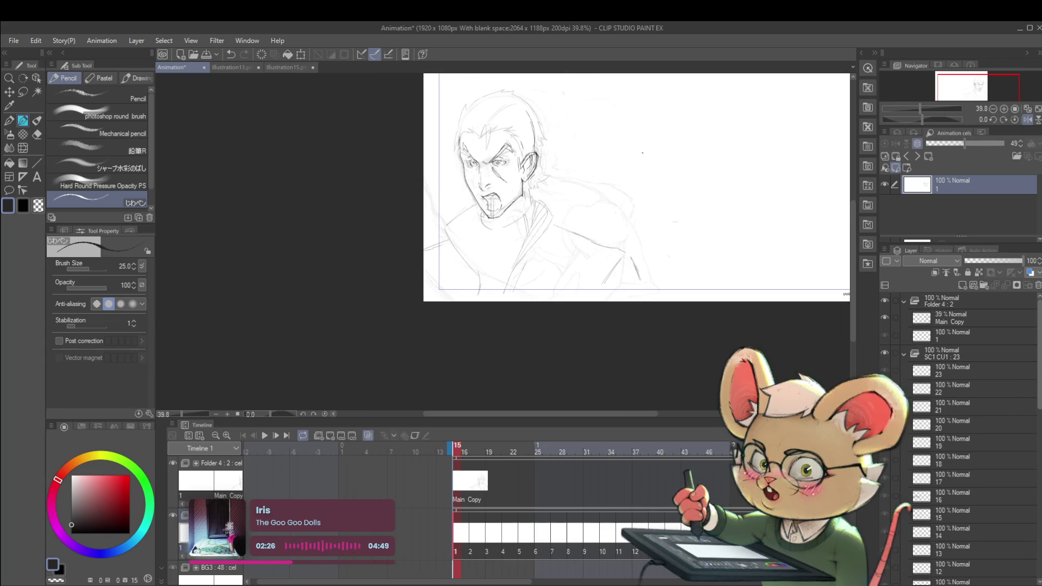
left_click(886, 302)
left_click(885, 302)
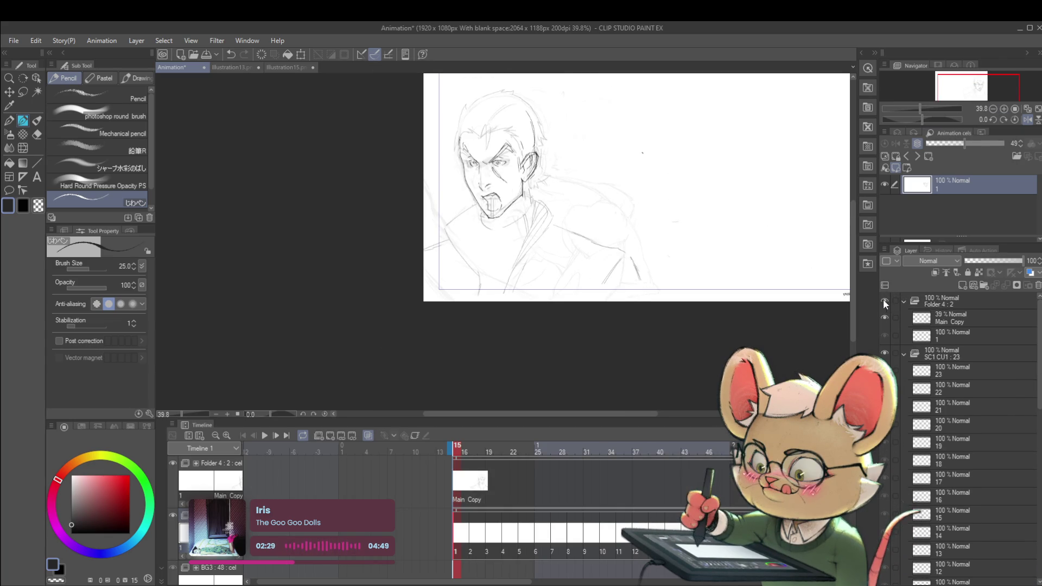
scroll(490, 152, "up", 2)
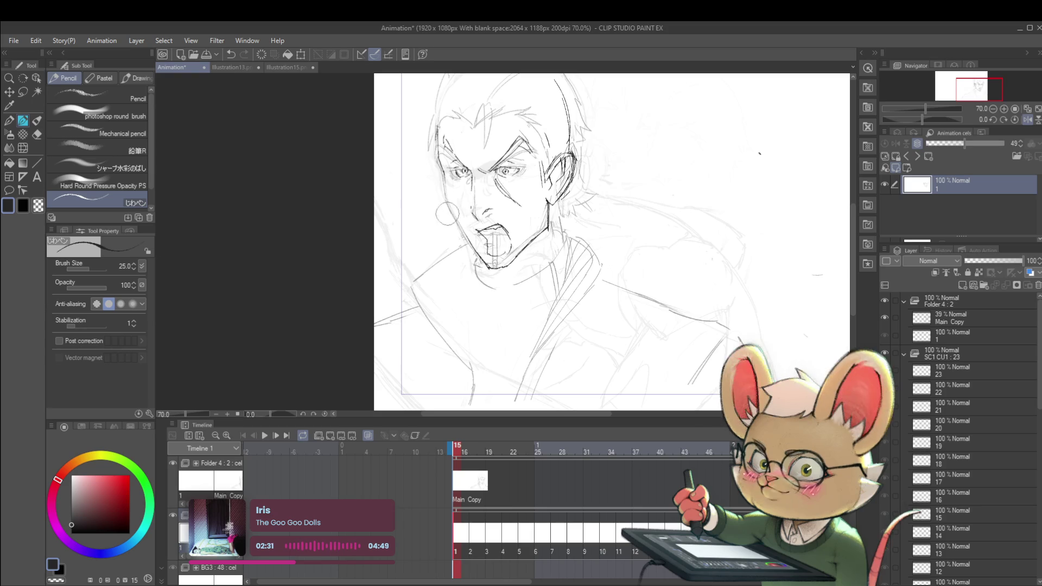
Undo and redo the last stroke, then flip the canvas view horizontally in the Navigator
key("ctrl+z")
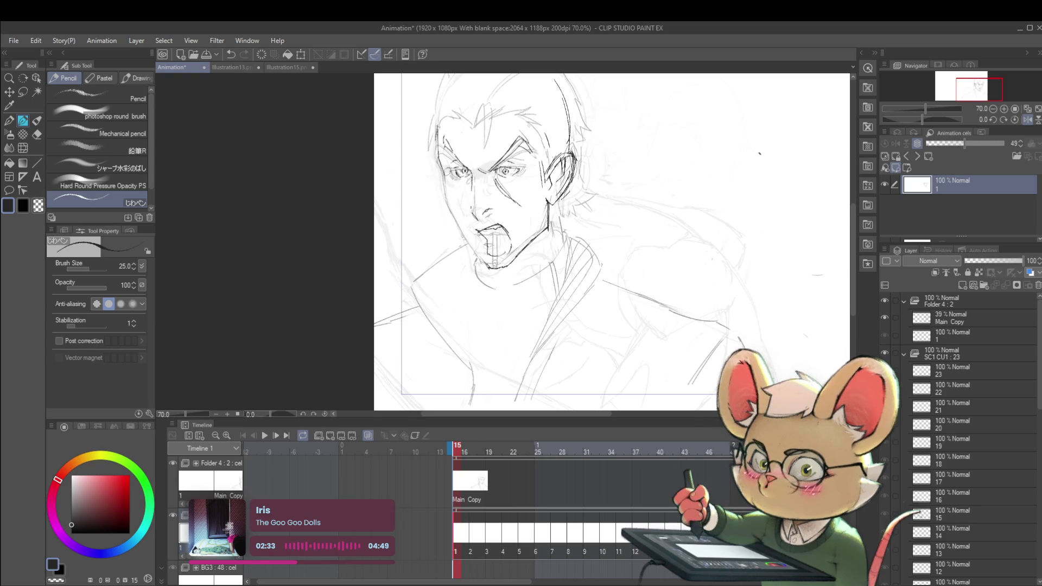
key("ctrl+y")
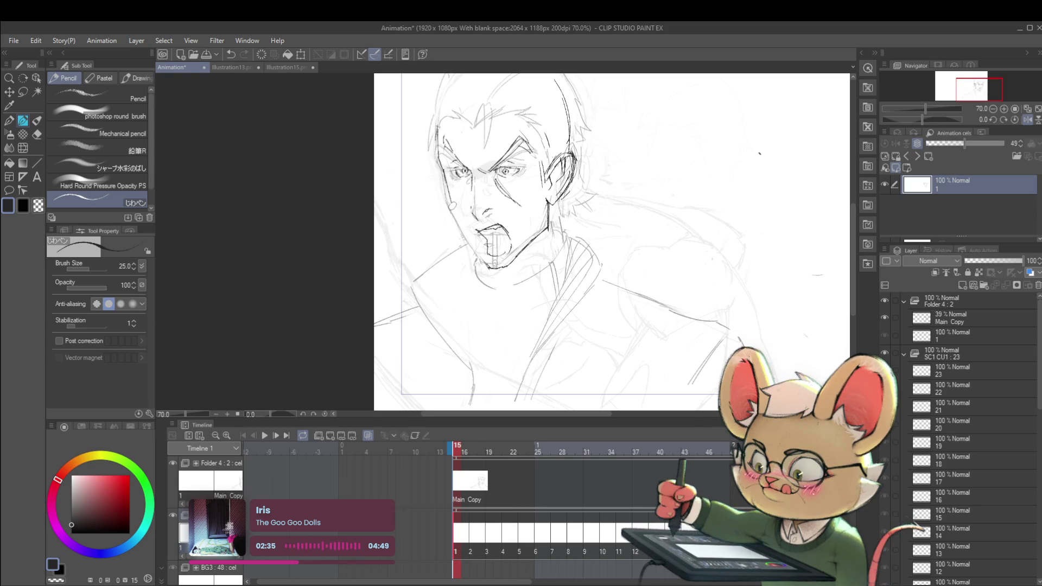
key("ctrl+y")
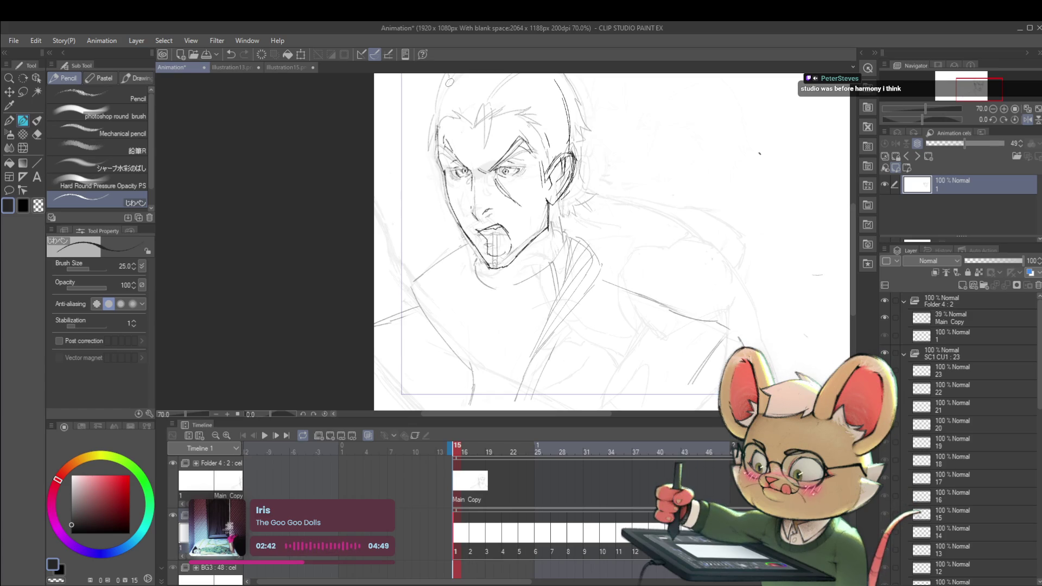
left_click(1027, 120)
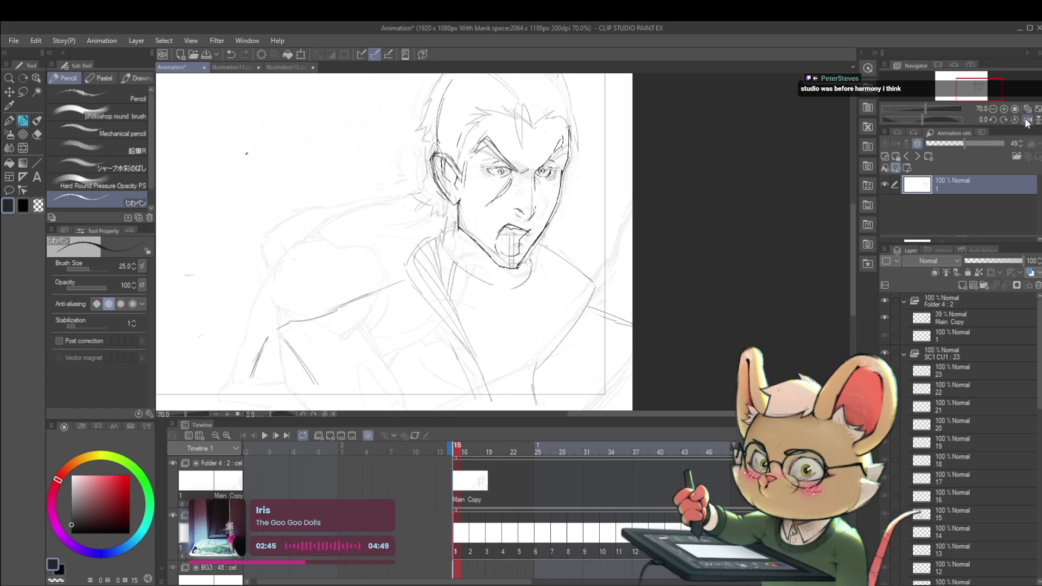